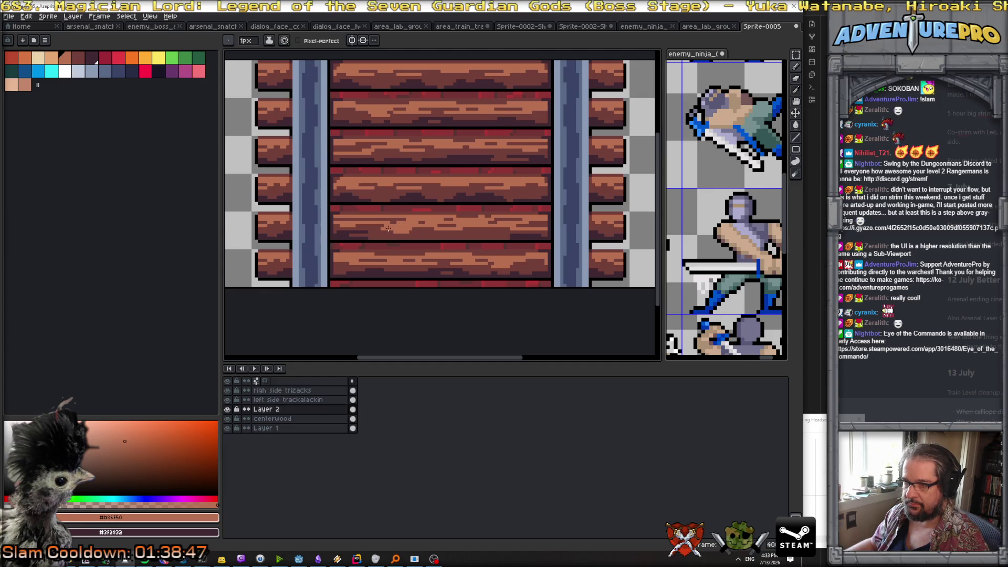
# Step: Shade the bottom edges of the wooden planks with the dark brown #3F2832
pyautogui.keyDown('alt'); pyautogui.click(387, 231); pyautogui.keyUp('alt')
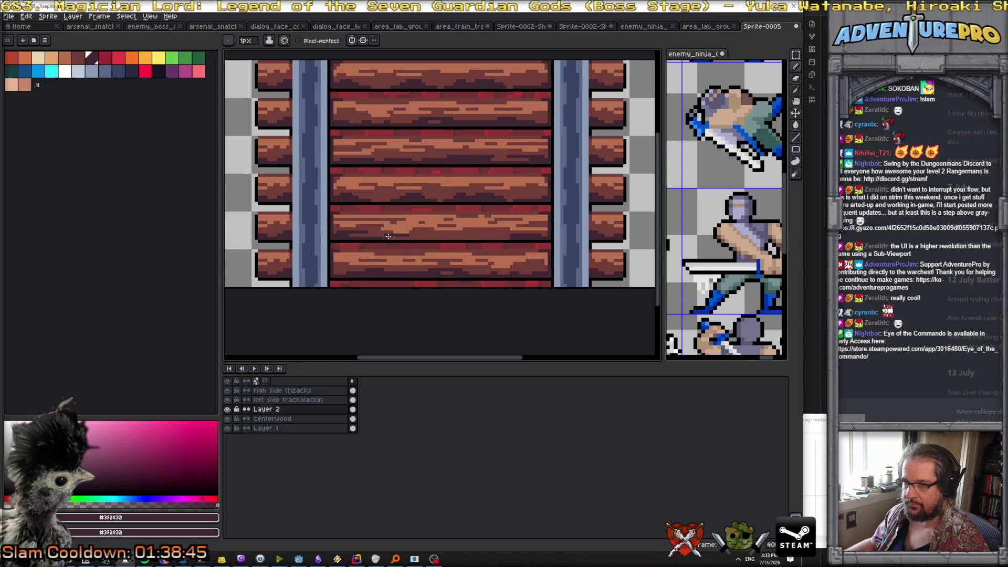
pyautogui.moveTo(408, 235); pyautogui.dragTo(511, 240)
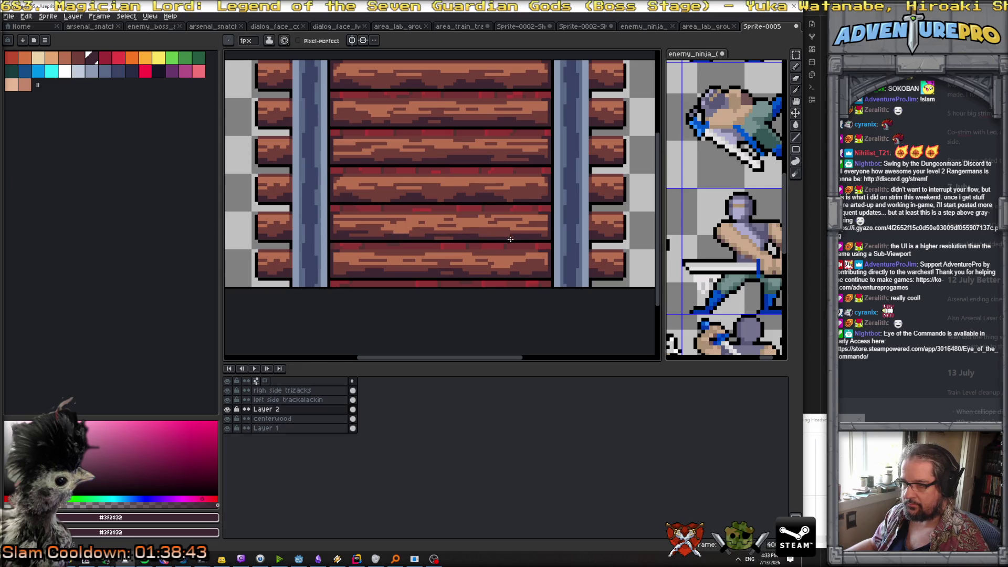
pyautogui.moveTo(447, 240); pyautogui.dragTo(394, 231)
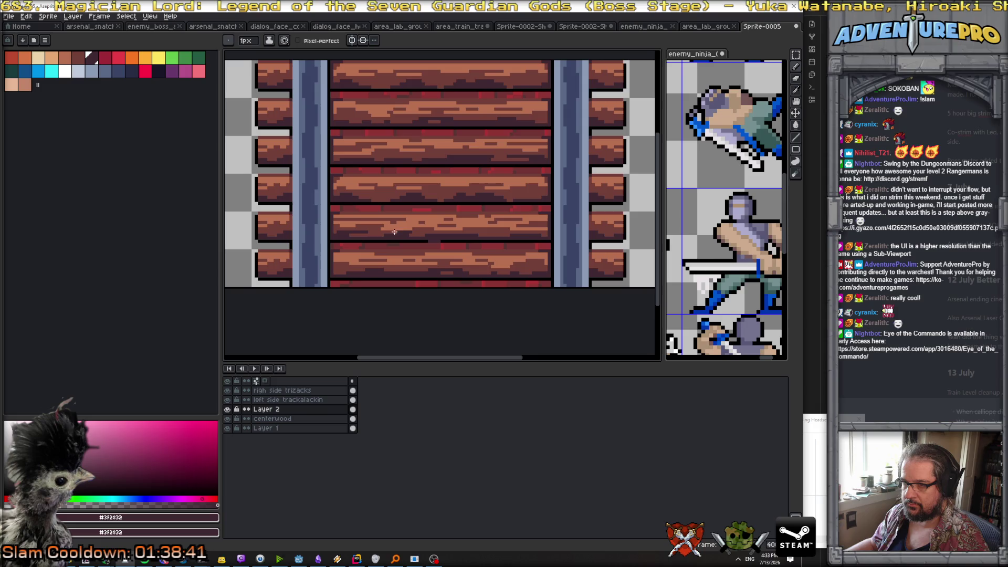
pyautogui.scroll(-3, 399, 236)
pyautogui.scroll(3, 407, 238)
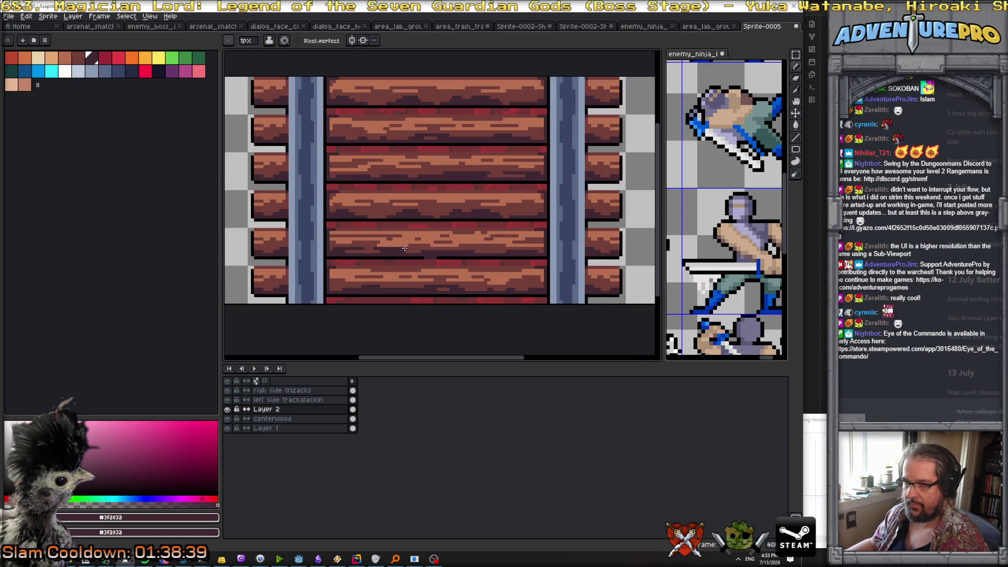
# Step: Sample the mid-brown and light plank colours from the canvas, then zoom out
pyautogui.keyDown('alt'); pyautogui.click(410, 242); pyautogui.keyUp('alt')
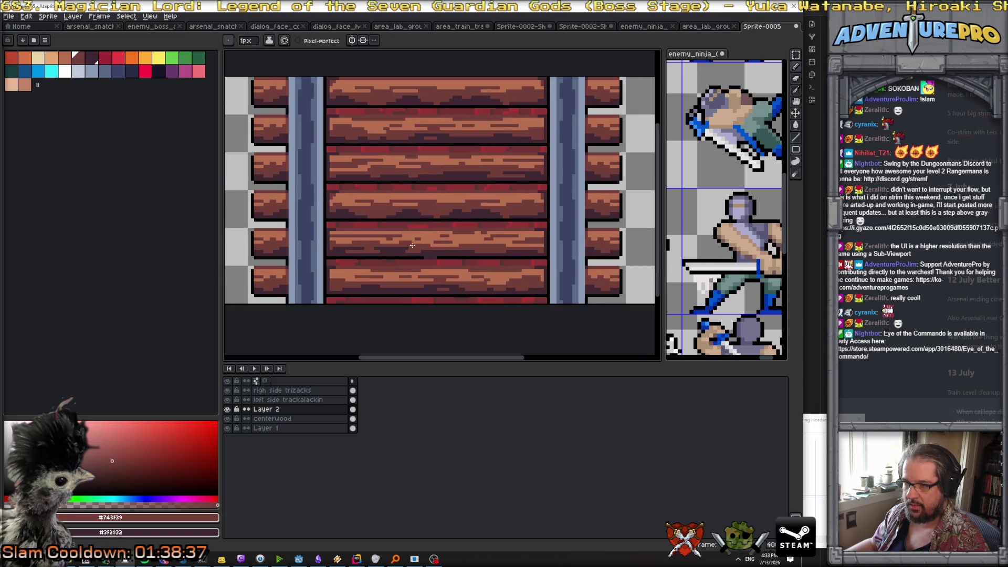
pyautogui.keyDown('alt'); pyautogui.click(409, 243); pyautogui.keyUp('alt')
pyautogui.scroll(-2, 458, 235)
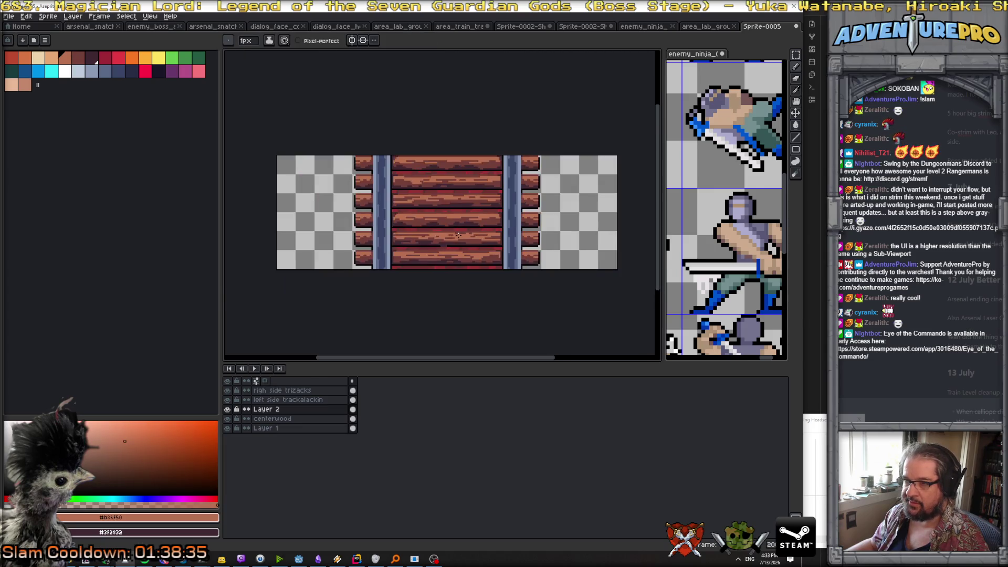
pyautogui.scroll(-1, 458, 236)
pyautogui.scroll(1, 475, 237)
pyautogui.scroll(-1, 477, 237)
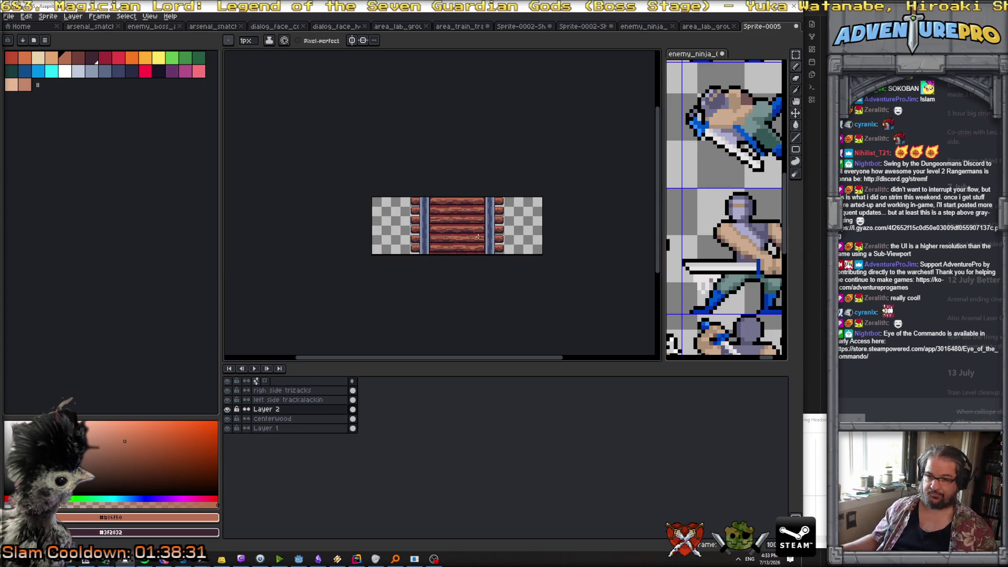
# Step: Delete Layer 2 from the rail tile and select Layer 1
pyautogui.rightClick(311, 410)
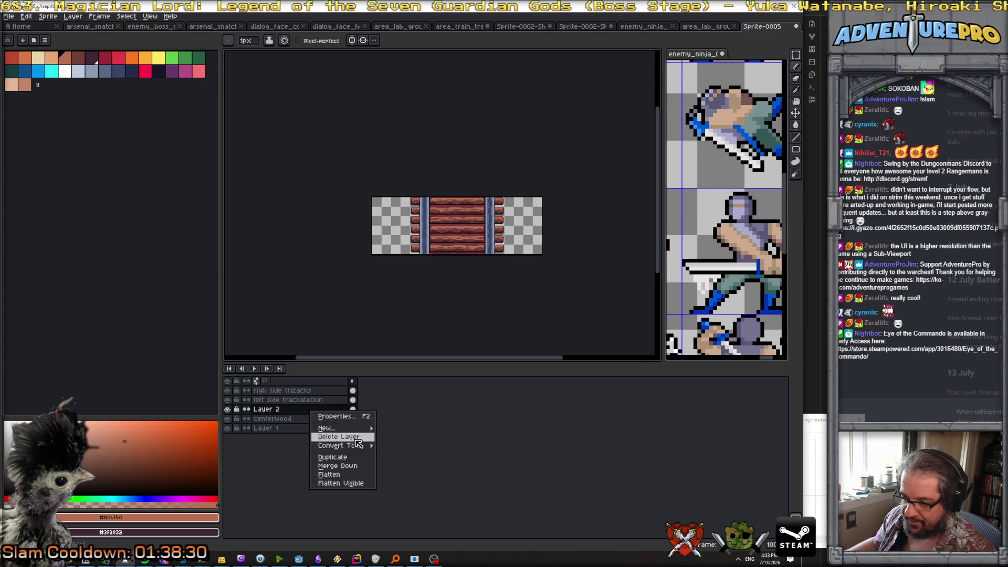
pyautogui.click(352, 465)
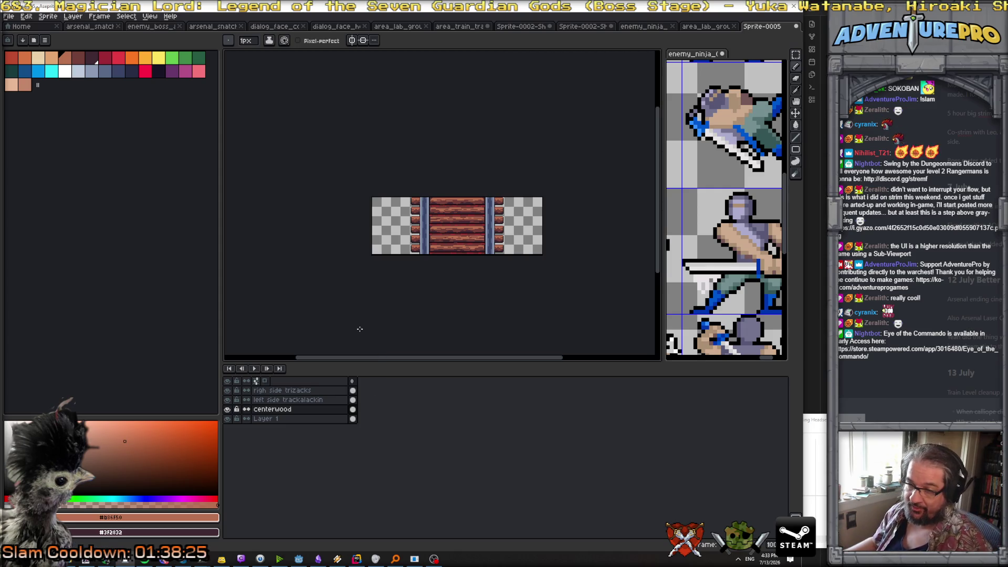
pyautogui.click(278, 418)
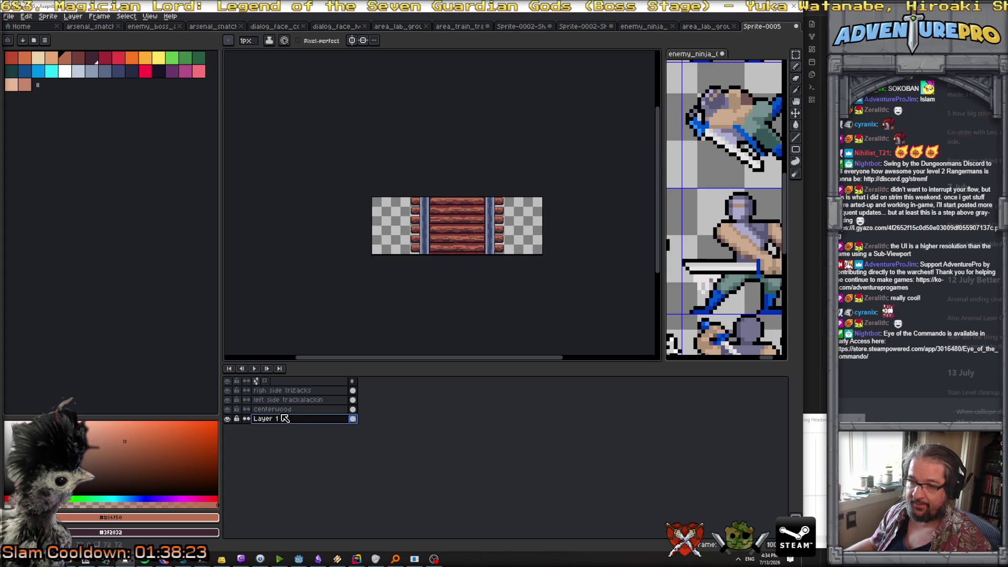
# Step: Paste the copied pixels onto Layer 1 and commit them
pyautogui.press('v')
pyautogui.hotkey('ctrl', 'a')
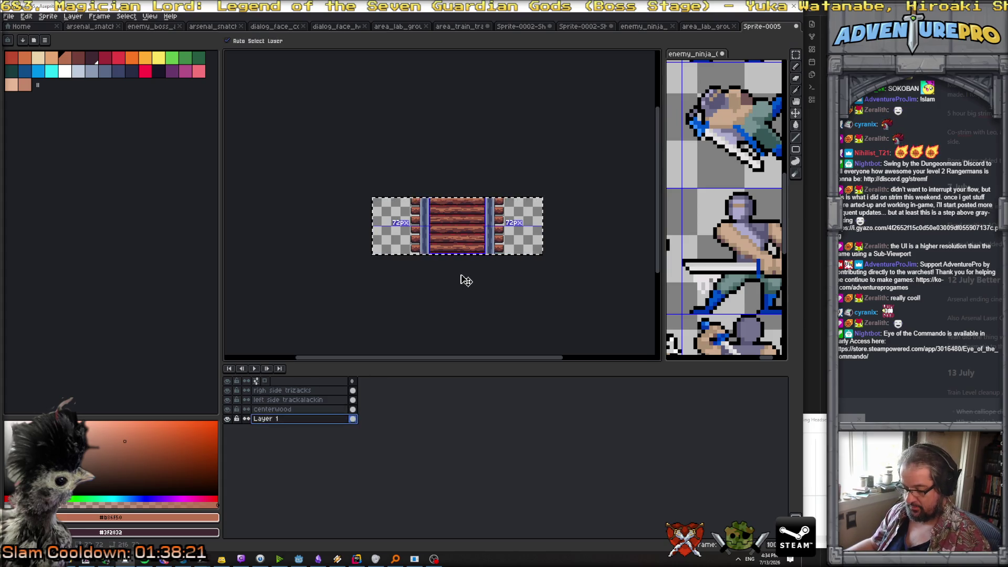
pyautogui.press('b')
pyautogui.hotkey('ctrl', 'v')
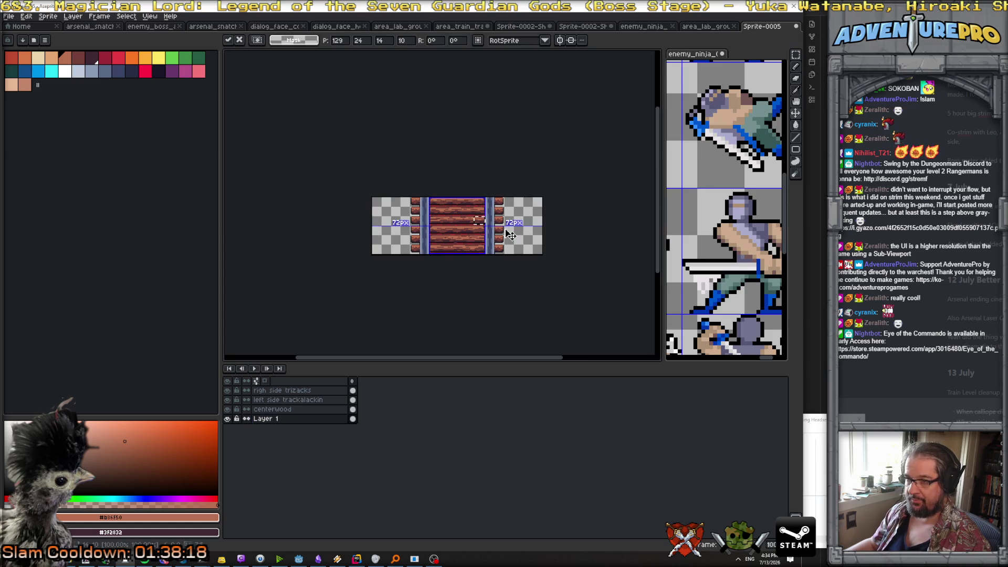
pyautogui.press('Return')
pyautogui.click(353, 418)
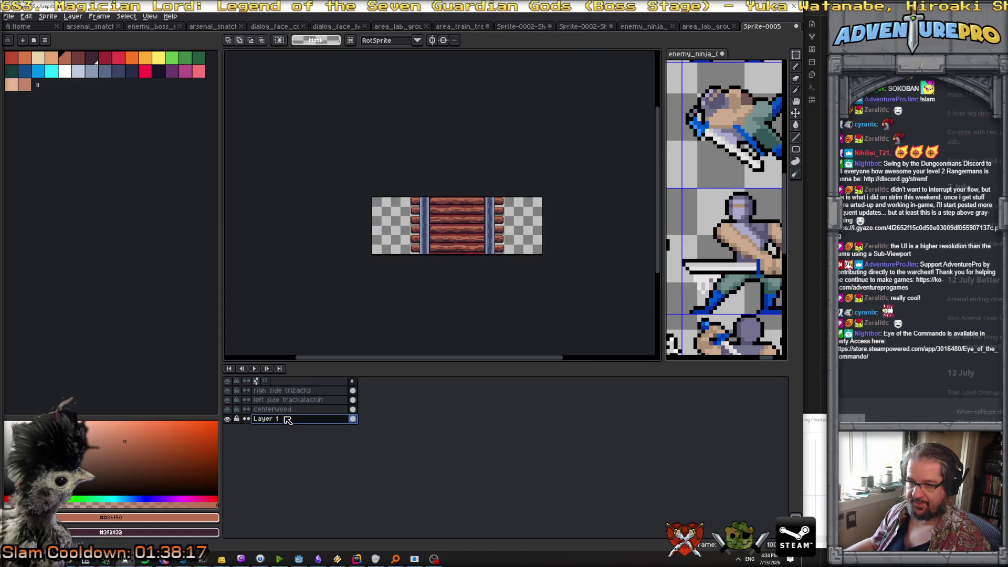
pyautogui.scroll(3, 451, 208)
pyautogui.scroll(-1, 392, 199)
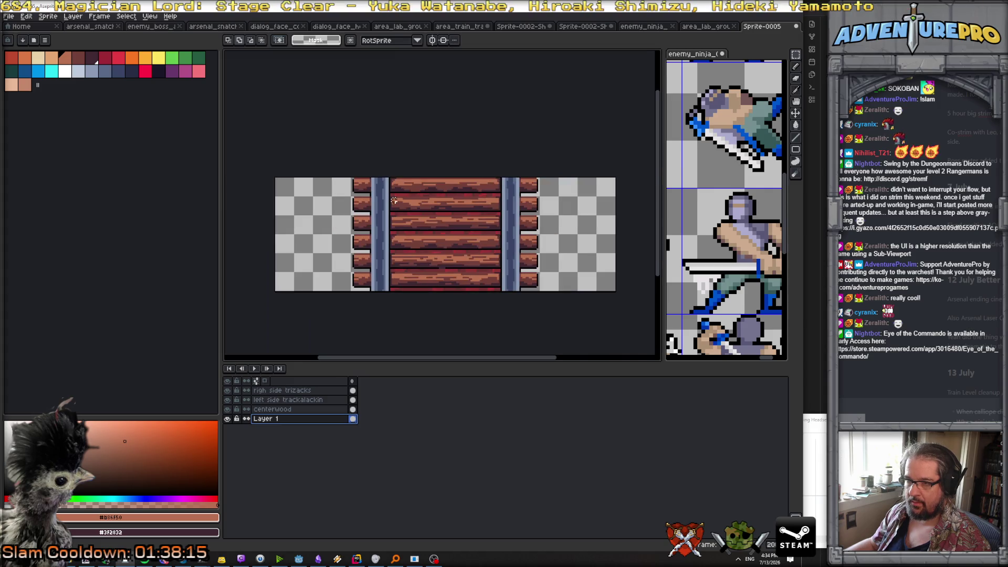
# Step: Set the Aseprite grid to 288 wide by 96 high
pyautogui.click(150, 16)
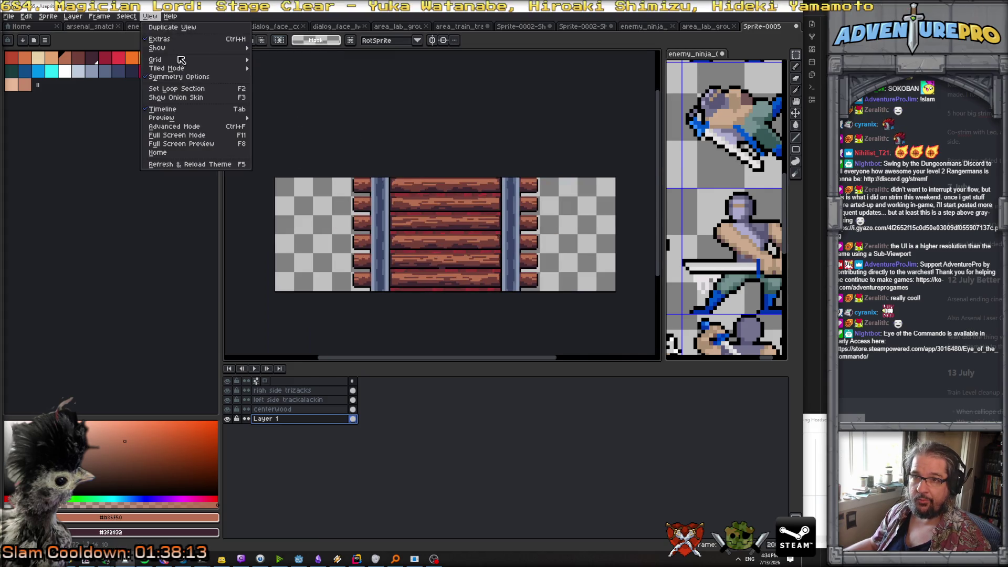
pyautogui.moveTo(181, 60)
pyautogui.click(279, 61)
pyautogui.doubleClick(380, 282)
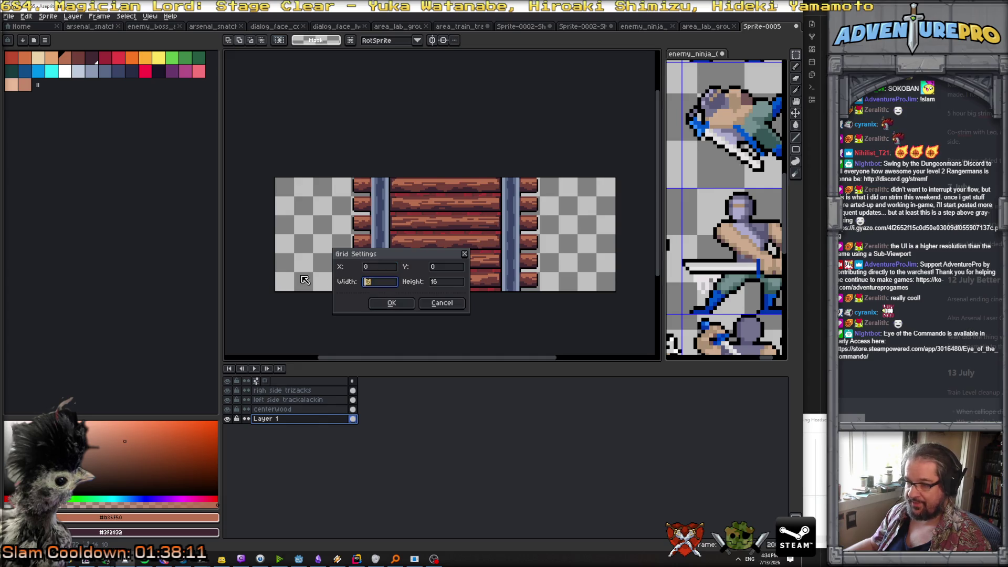
pyautogui.write('288')
pyautogui.press('Tab')
pyautogui.write('96')
pyautogui.press('Return')
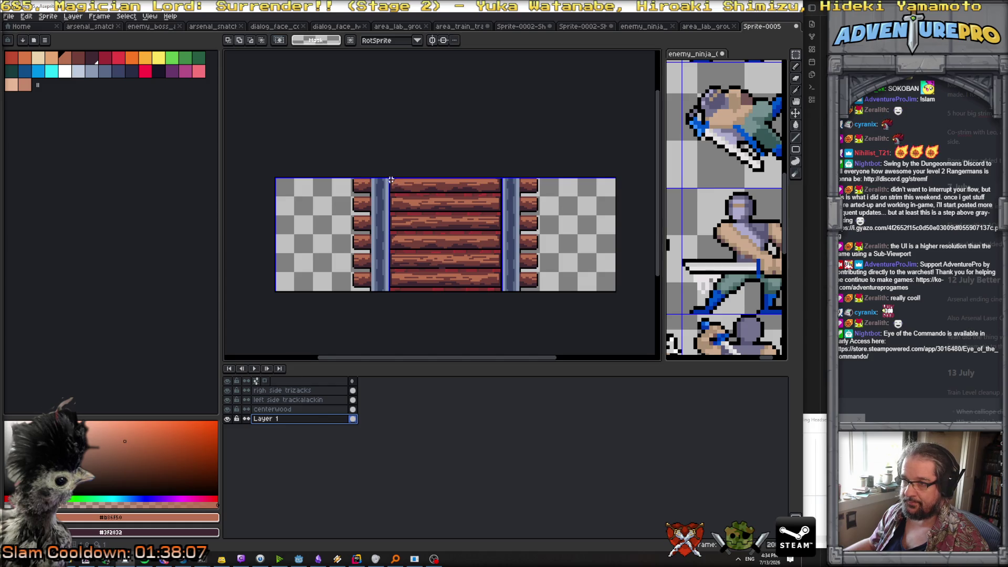
# Step: Paste red cobblestone into the empty left and right sides of the track
pyautogui.moveTo(390, 180)
pyautogui.mouseDown()
pyautogui.moveTo(505, 265)
pyautogui.moveTo(349, 263)
pyautogui.mouseUp()
pyautogui.press('Return')
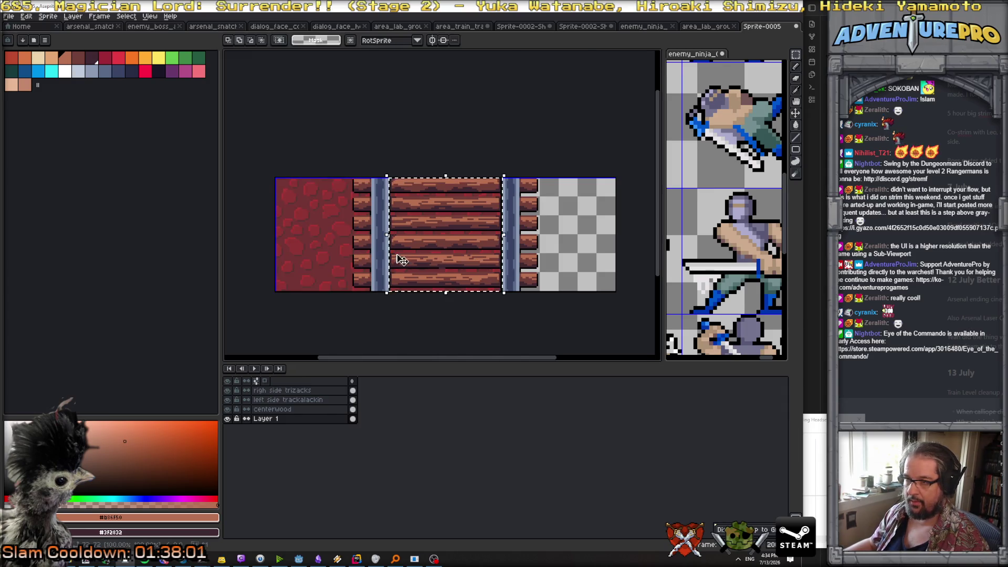
pyautogui.hotkey('ctrl', 'v')
pyautogui.press('Return')
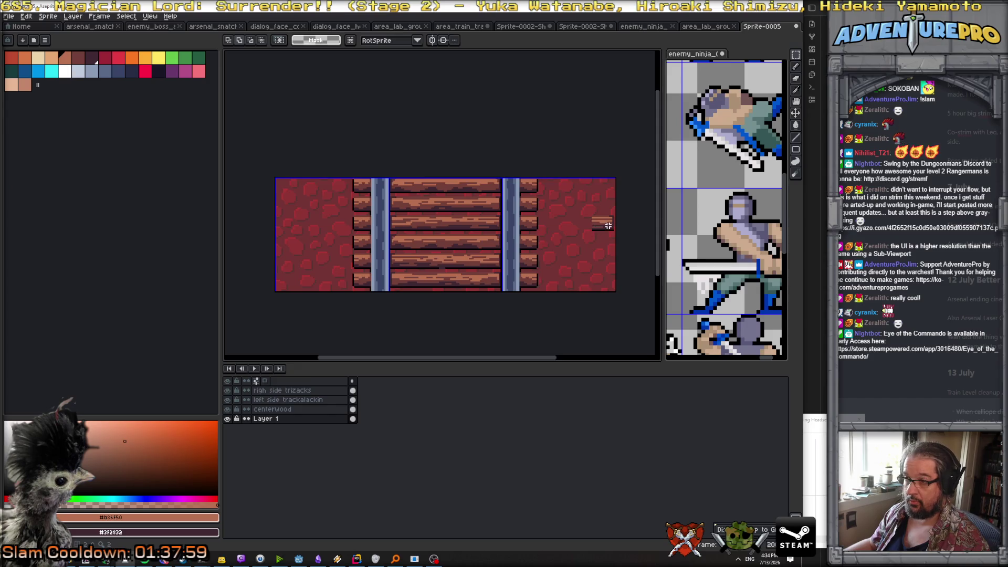
pyautogui.press('b')
pyautogui.scroll(1, 582, 247)
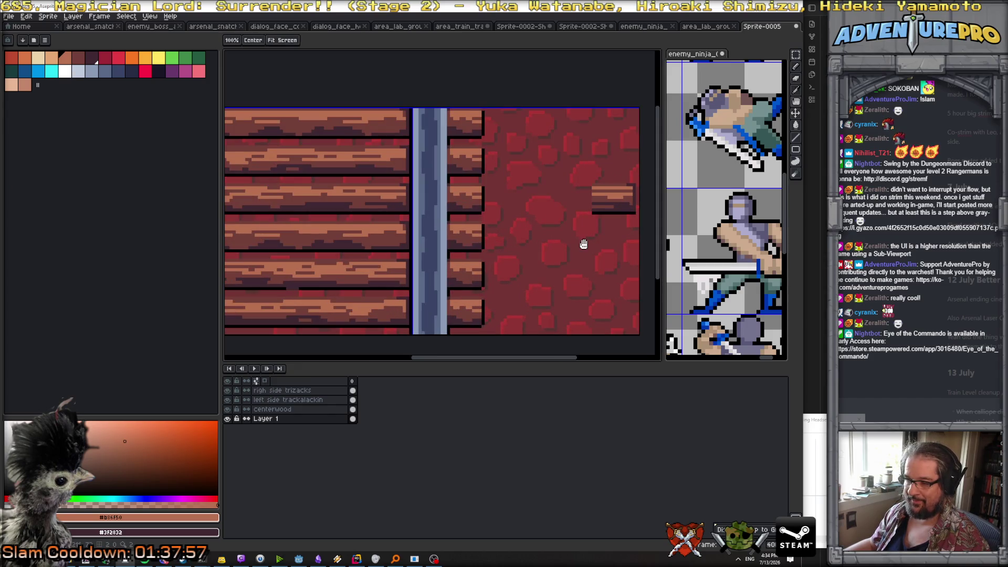
pyautogui.scroll(-1, 519, 252)
pyautogui.moveTo(518, 252)
pyautogui.mouseDown()
pyautogui.moveTo(553, 247)
pyautogui.moveTo(535, 248)
pyautogui.mouseUp()
pyautogui.press('space')
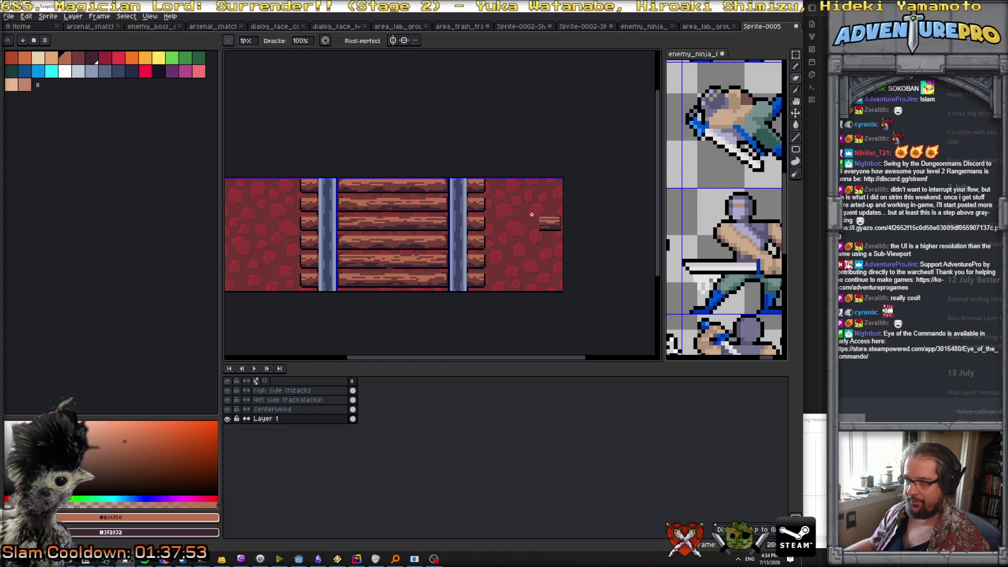
# Step: On the area_lab tile sheet, switch the selection tool to Rectangular Marquee
pyautogui.click(706, 27)
pyautogui.moveTo(451, 134)
pyautogui.mouseDown()
pyautogui.moveTo(432, 116)
pyautogui.moveTo(490, 236)
pyautogui.mouseUp()
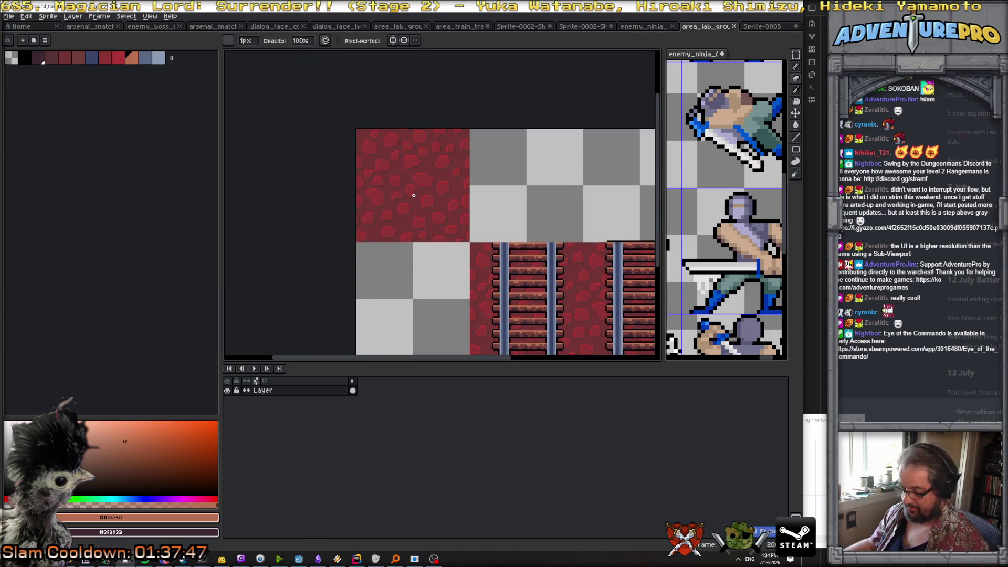
pyautogui.press('e')
pyautogui.click(796, 55)
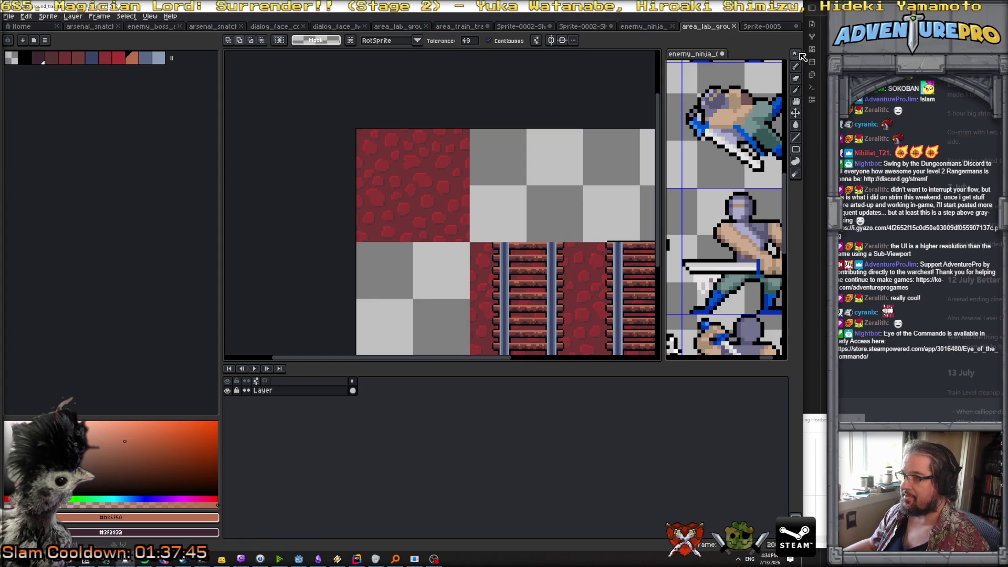
pyautogui.click(796, 56)
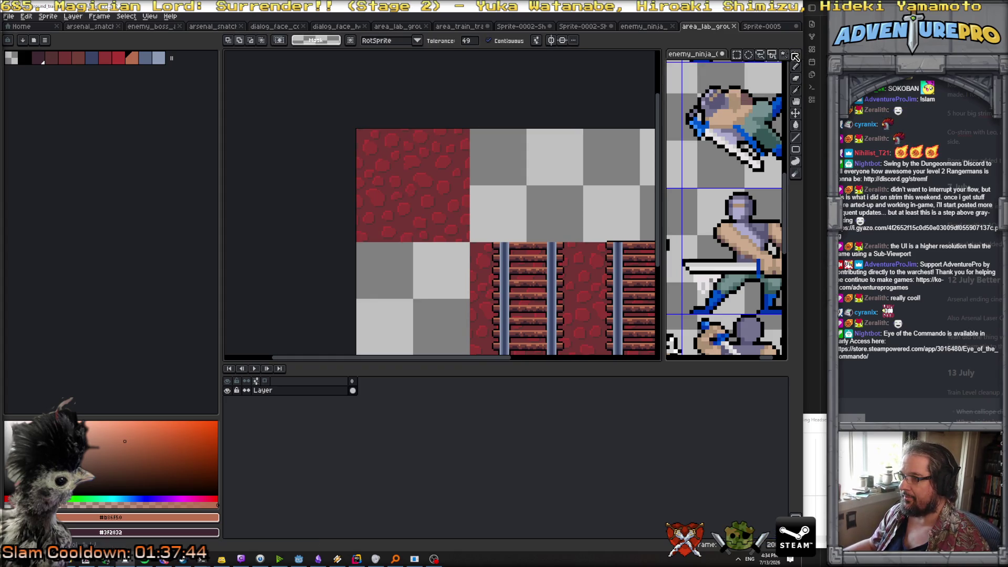
pyautogui.click(737, 59)
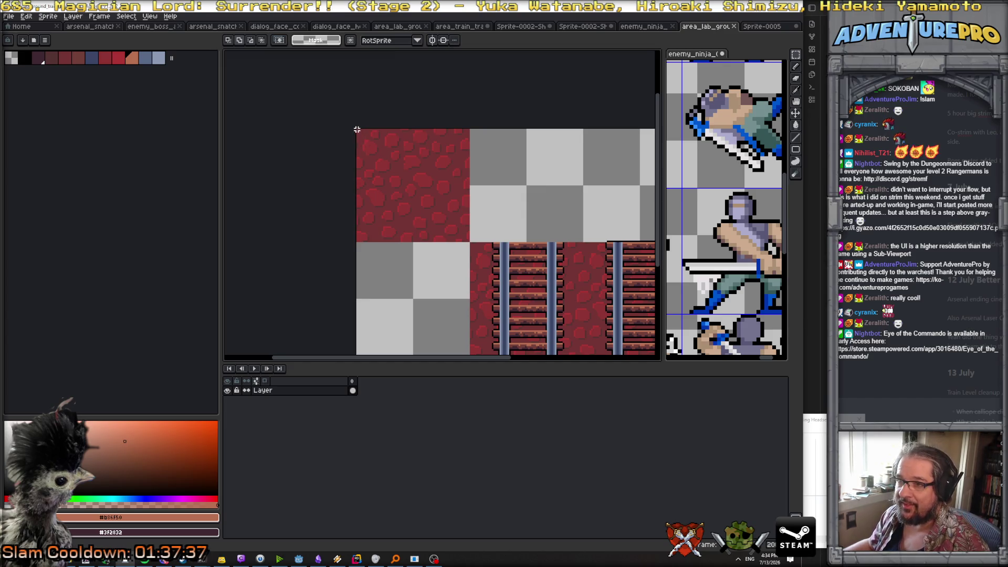
# Step: Copy the top-left red cobblestone tile into Sprite-0005's top-left corner
pyautogui.moveTo(357, 130); pyautogui.dragTo(473, 242)
pyautogui.click(760, 28)
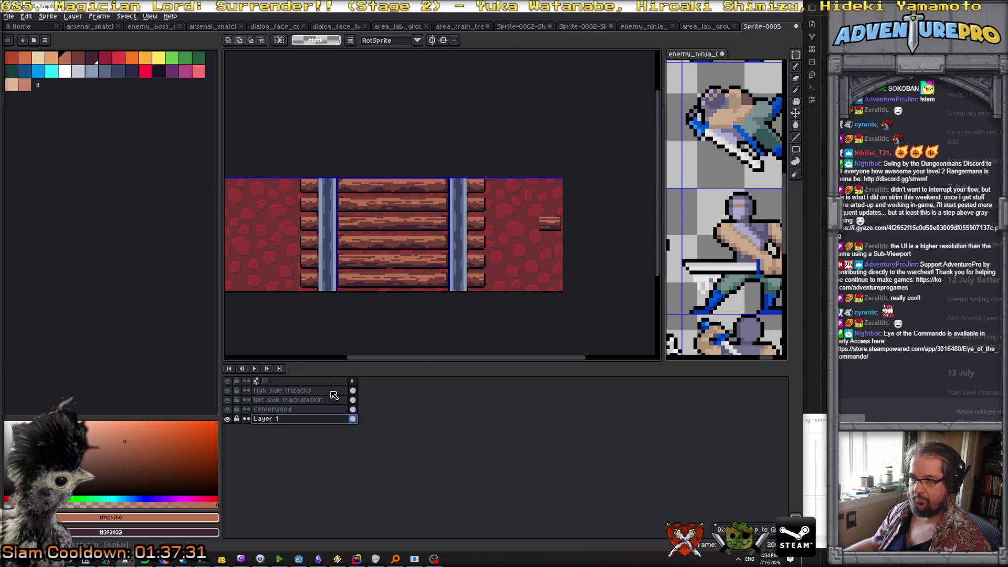
pyautogui.hotkey('ctrl', 'v')
pyautogui.click(503, 273)
pyautogui.scroll(-2, 503, 273)
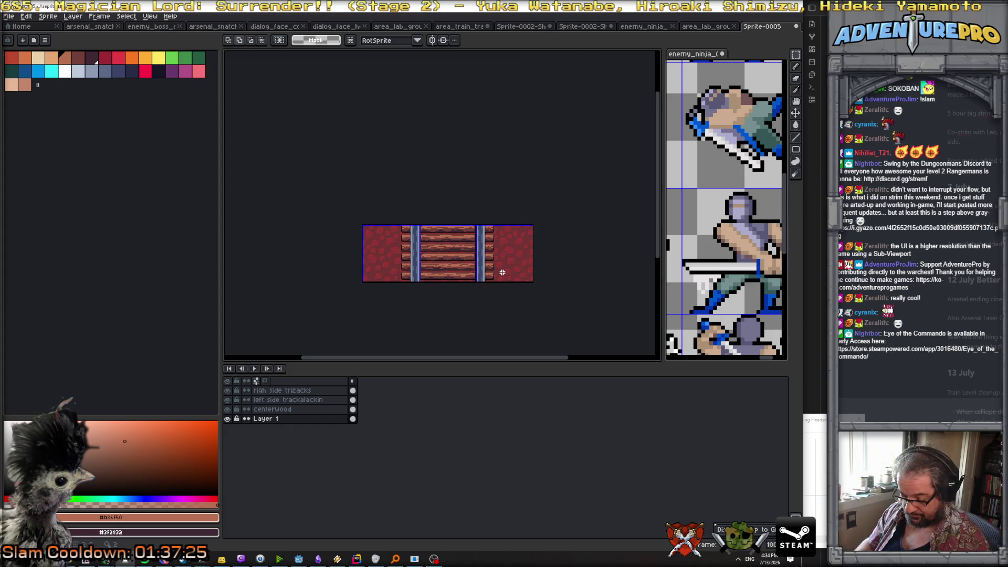
# Step: Centre the level tile sheet in view and clear its selection
pyautogui.hotkey('ctrl', 'a')
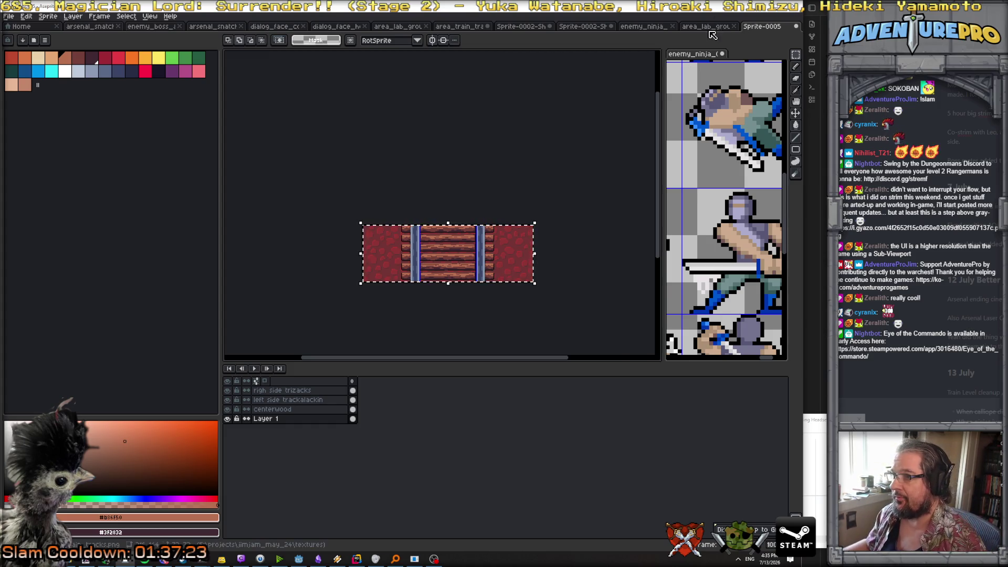
pyautogui.click(706, 27)
pyautogui.scroll(-4, 619, 131)
pyautogui.scroll(2, 618, 134)
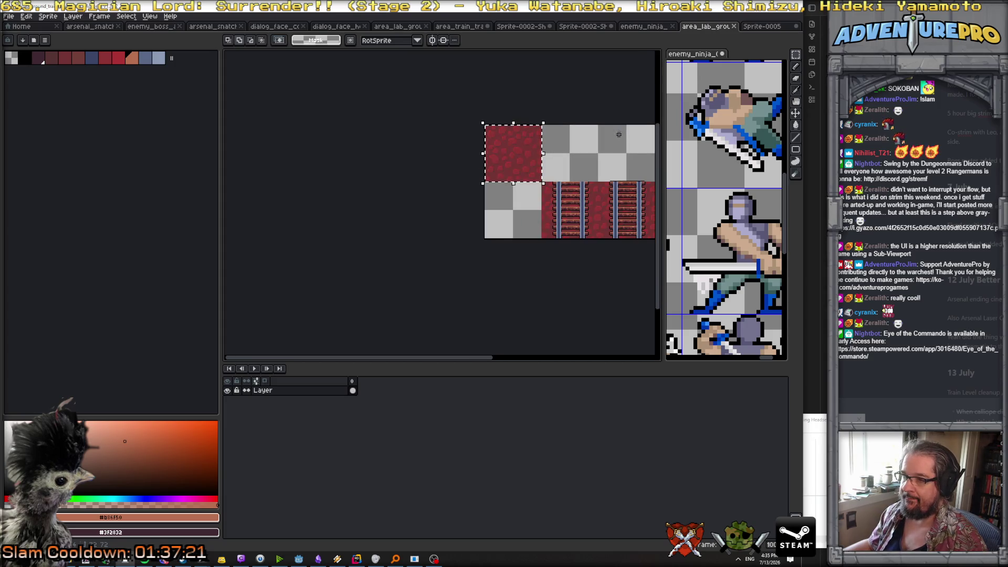
pyautogui.moveTo(619, 134); pyautogui.dragTo(512, 158)
pyautogui.hotkey('ctrl', 'd')
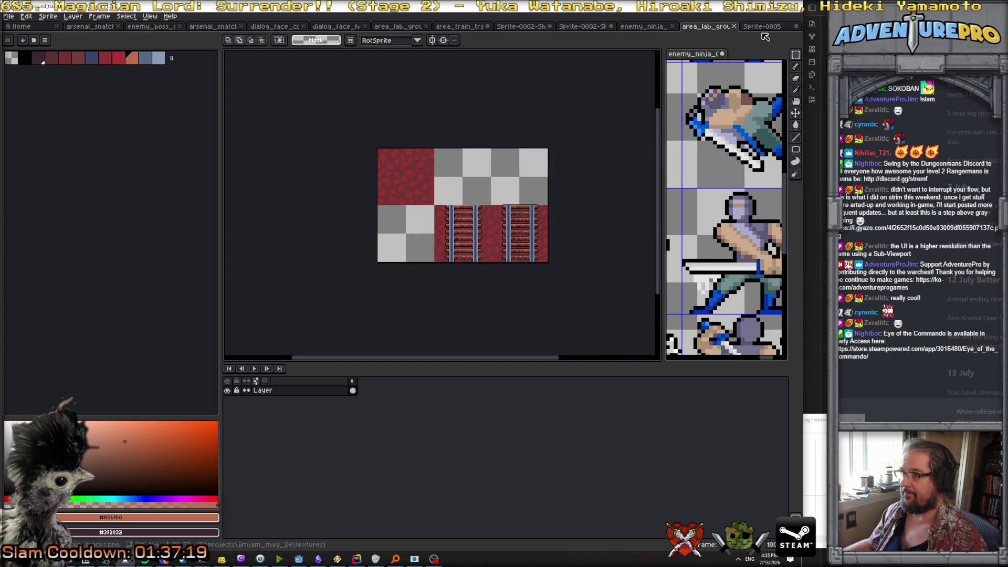
pyautogui.click(762, 26)
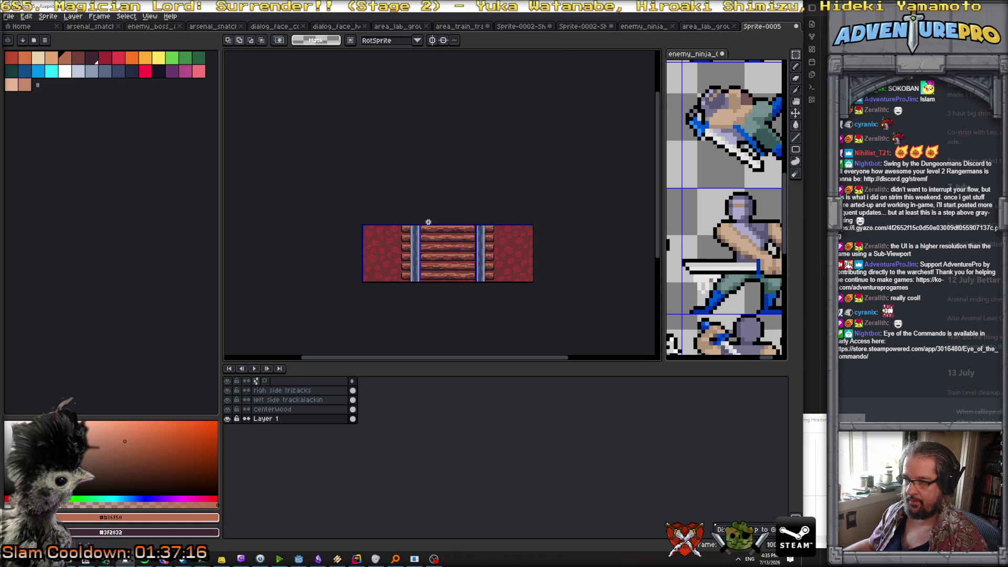
# Step: Copy Sprite-0005's wooden plank section onto the tile sheet's bottom-middle tile
pyautogui.moveTo(419, 225); pyautogui.dragTo(478, 283)
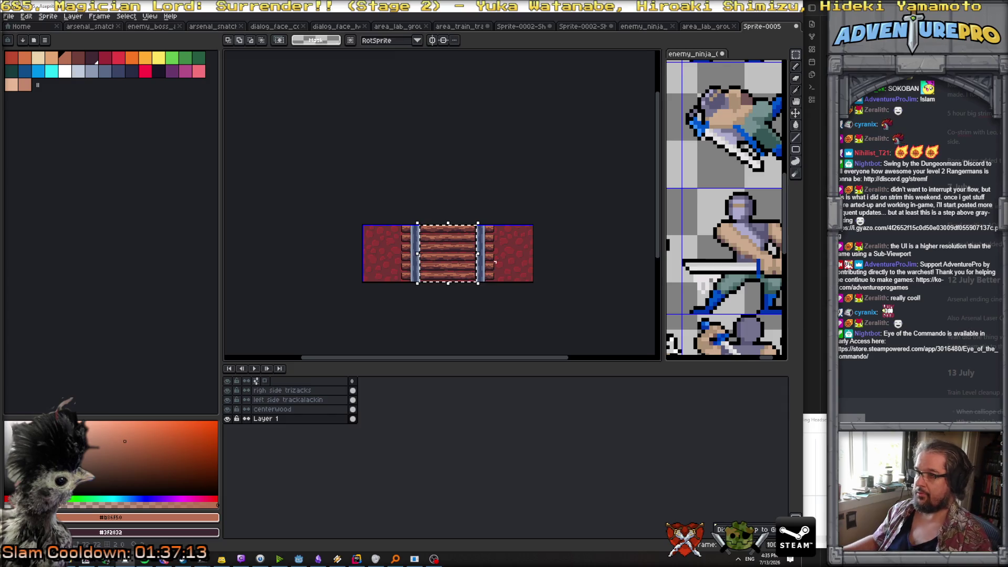
pyautogui.hotkey('ctrl', 'shift', 'Tab')
pyautogui.hotkey('ctrl', 'v')
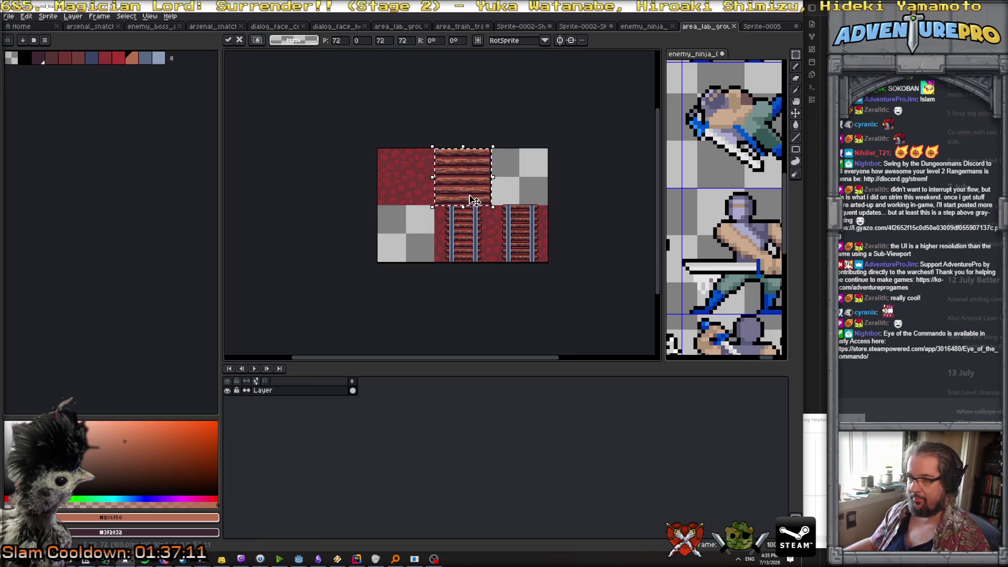
pyautogui.moveTo(475, 197); pyautogui.dragTo(474, 252)
pyautogui.scroll(1, 475, 252)
pyautogui.press('Left')
pyautogui.press('Left')
pyautogui.press('Left')
pyautogui.press('Up')
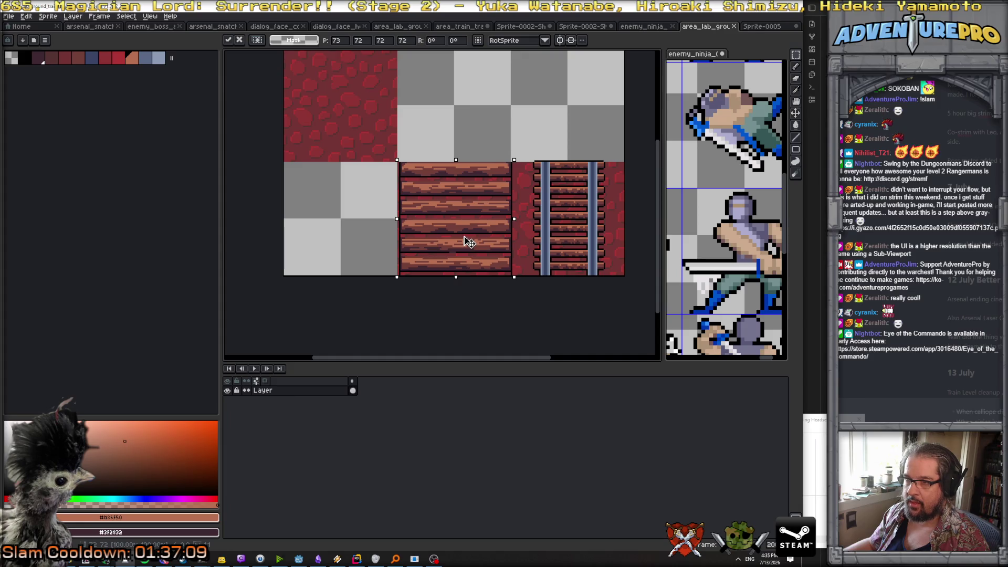
pyautogui.press('Return')
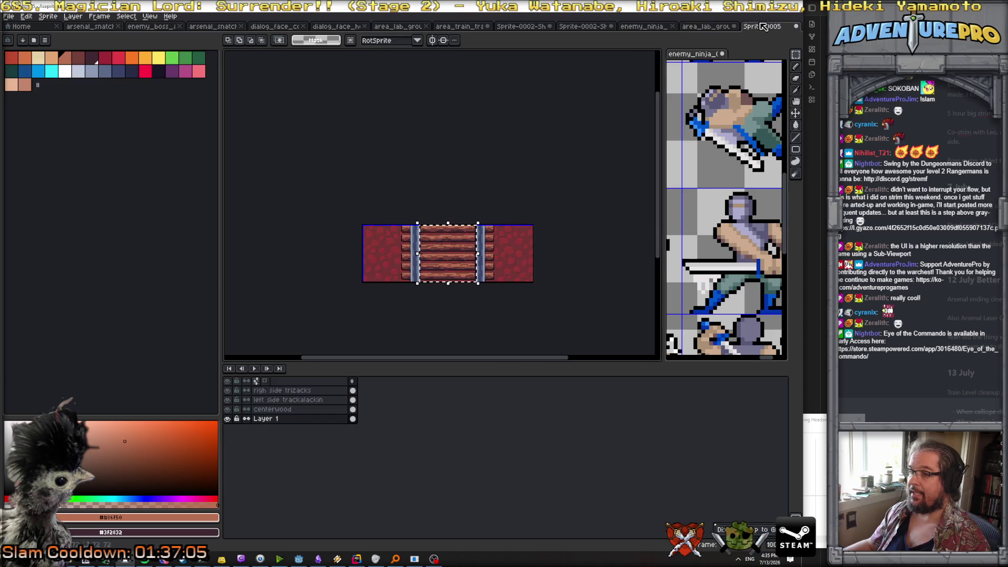
# Step: Copy the left rail edge section onto the tile sheet
pyautogui.hotkey('ctrl', 'Tab')
pyautogui.moveTo(362, 225); pyautogui.dragTo(417, 285)
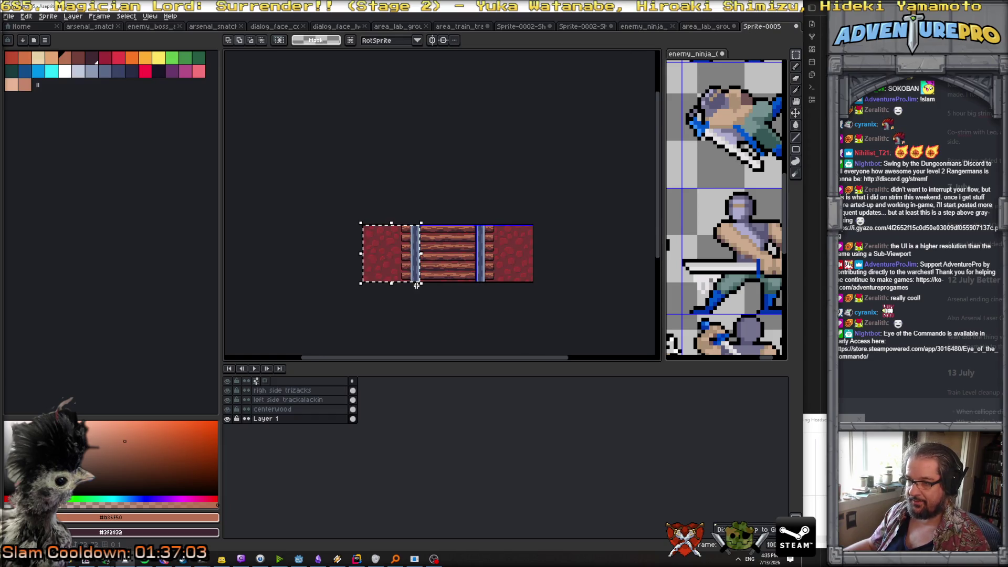
pyautogui.hotkey('ctrl', 'c')
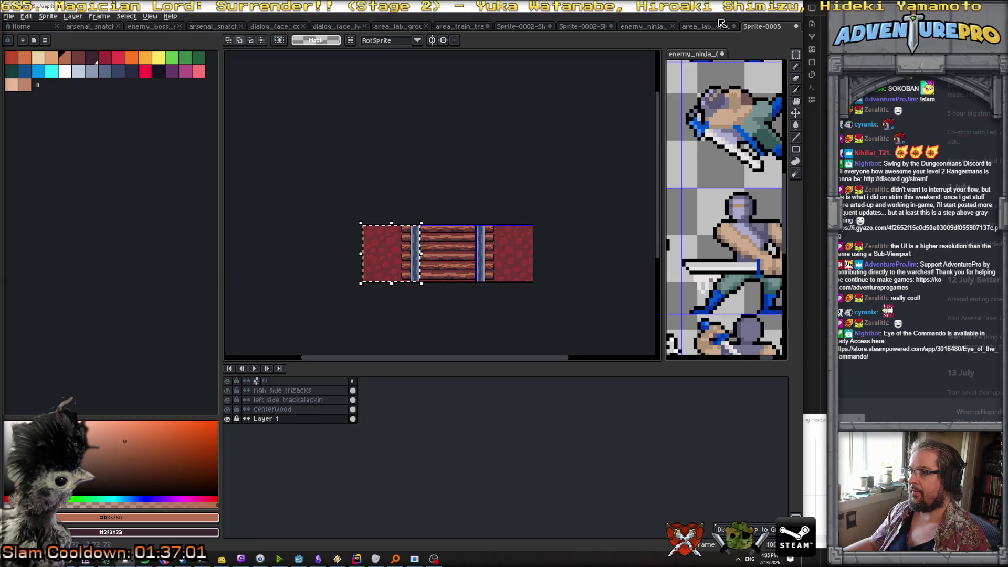
pyautogui.hotkey('ctrl', 'shift', 'Tab')
pyautogui.hotkey('ctrl', 'v')
pyautogui.press('Return')
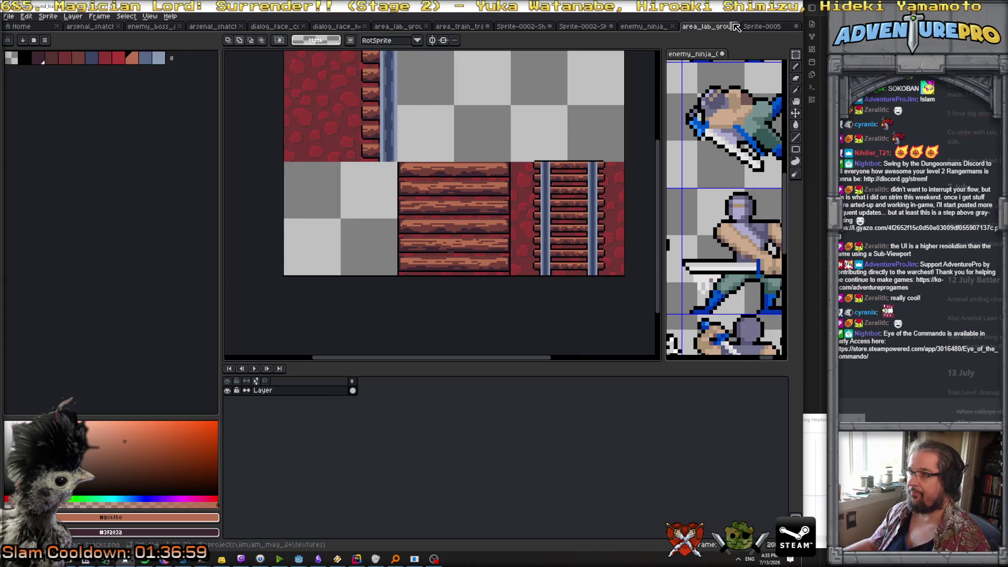
# Step: Copy the right rail edge into the tile sheet's top row at 144,0
pyautogui.hotkey('ctrl', 'Tab')
pyautogui.moveTo(475, 224); pyautogui.dragTo(581, 286)
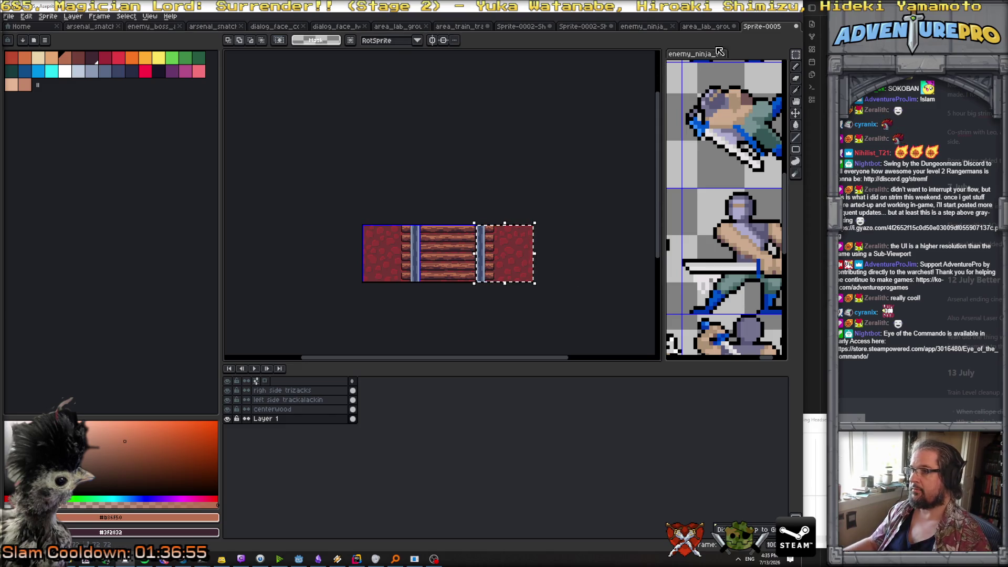
pyautogui.hotkey('ctrl', 'shift', 'Tab')
pyautogui.hotkey('ctrl', 'v')
pyautogui.moveTo(544, 131)
pyautogui.mouseDown()
pyautogui.moveTo(445, 126)
pyautogui.moveTo(543, 125)
pyautogui.mouseUp()
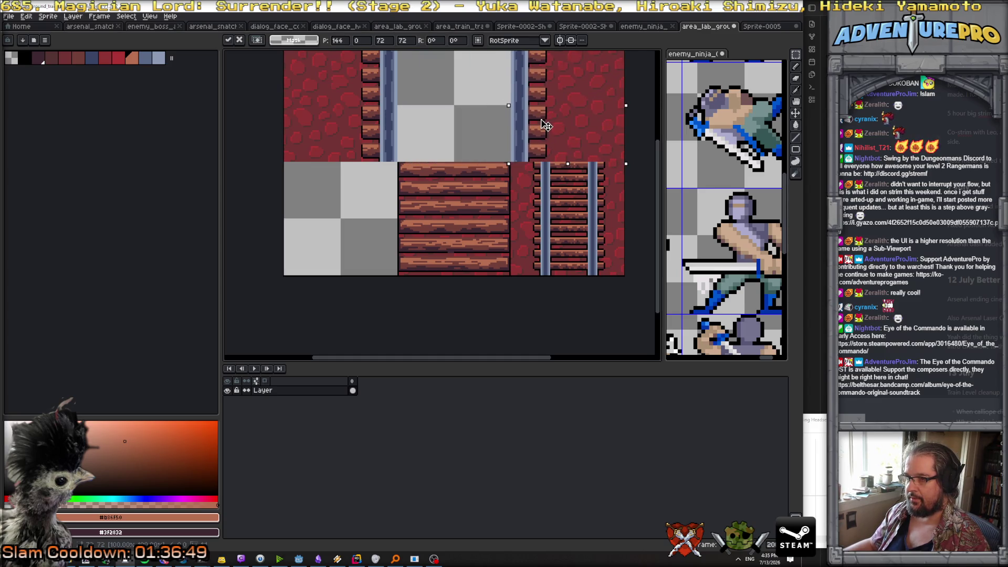
pyautogui.scroll(-1, 572, 146)
pyautogui.press('Return')
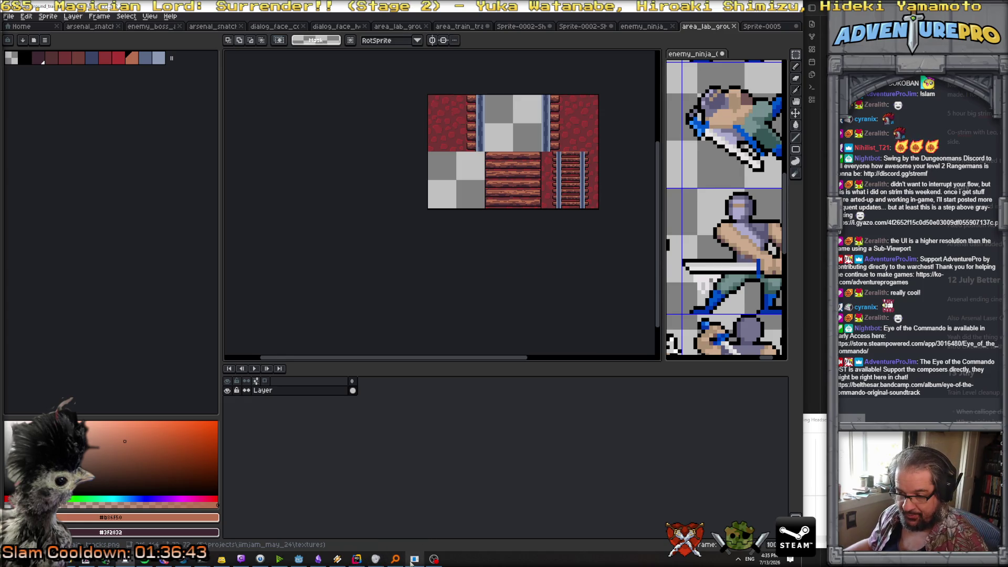
# Step: In Godot, select level_05's GridMap and choose the ground_train_tracks tile
pyautogui.click(299, 558)
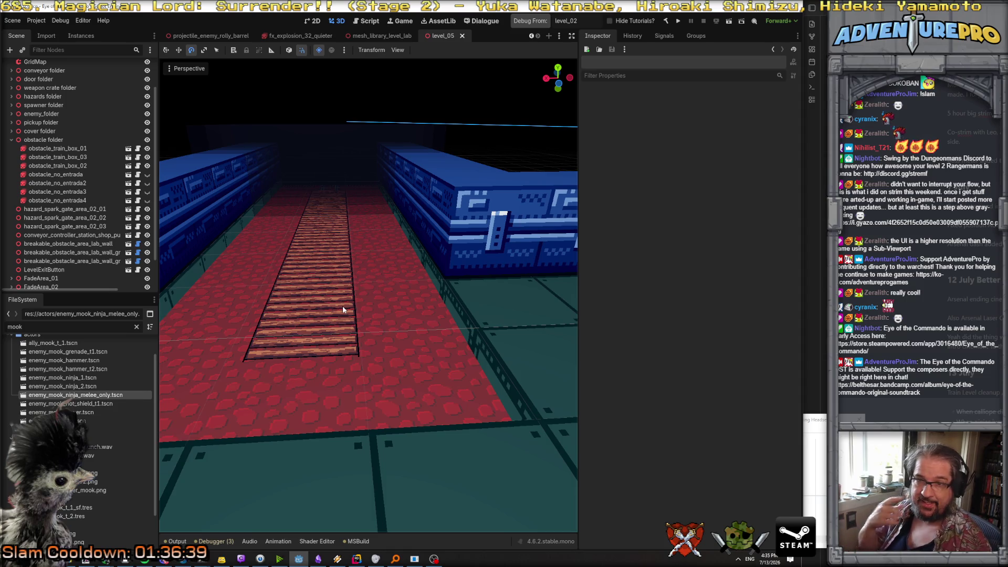
pyautogui.scroll(2, 77, 108)
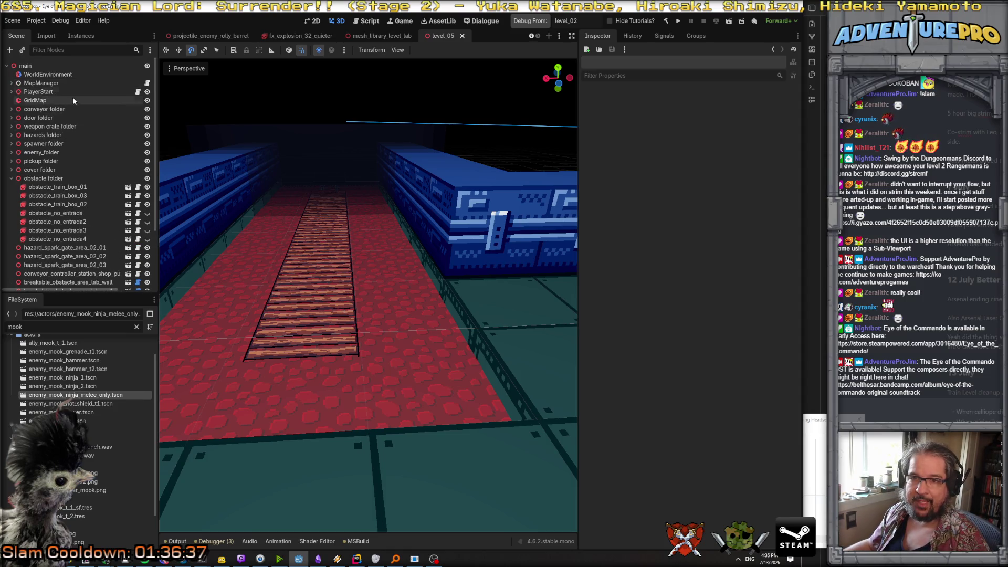
pyautogui.click(70, 101)
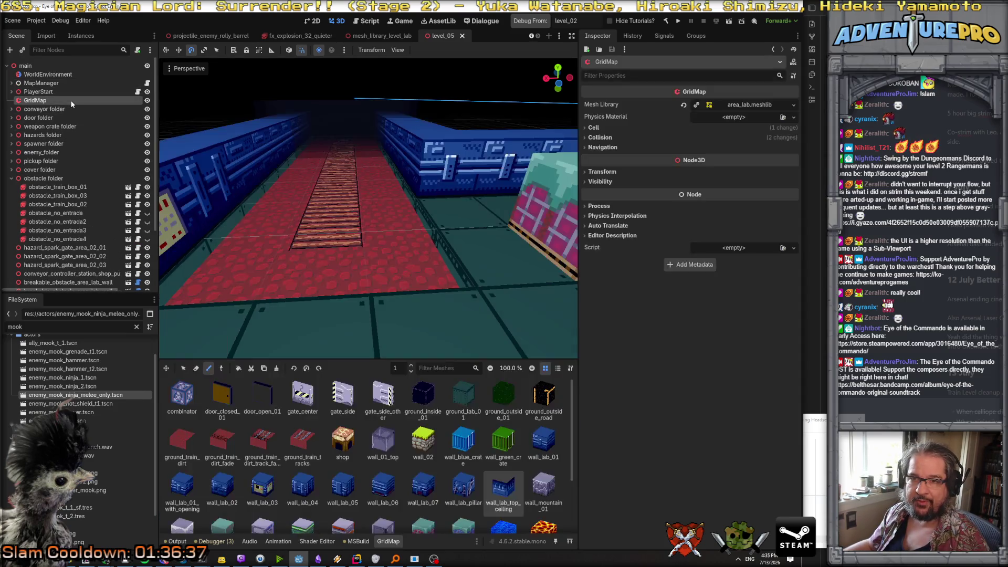
pyautogui.click(296, 439)
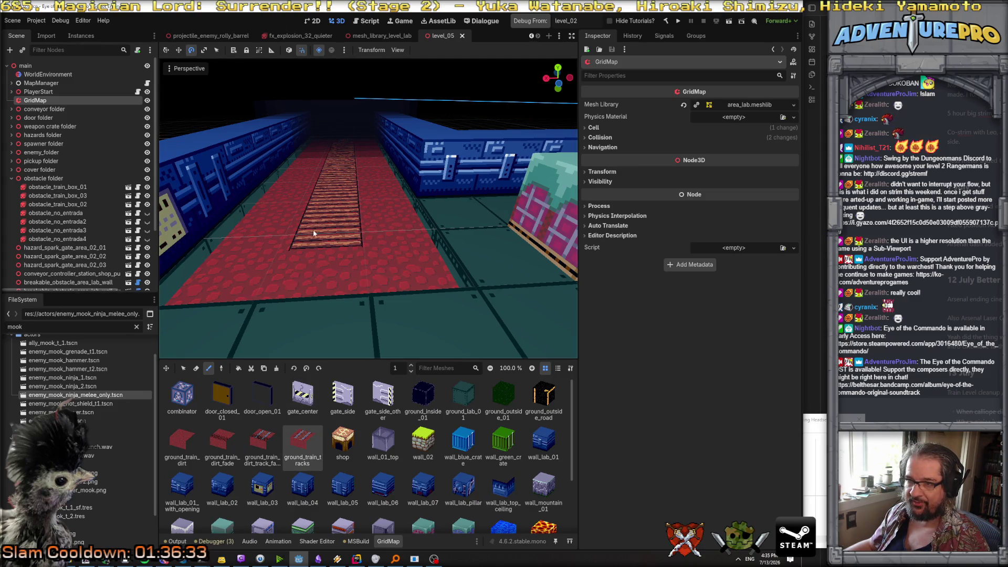
# Step: Undo the stray upright track tile and lower the GridMap editing floor by one
pyautogui.click(385, 228)
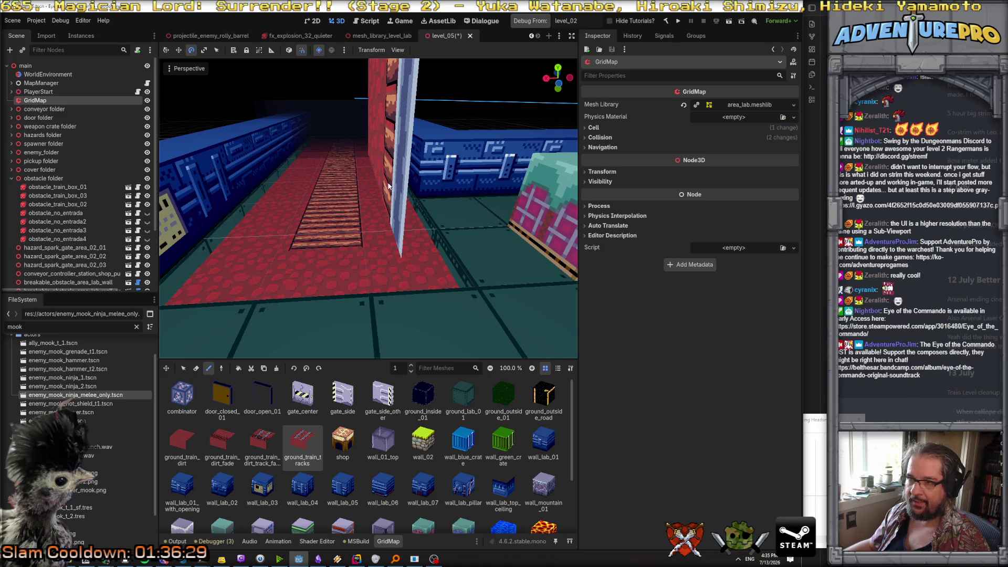
pyautogui.scroll(-5, 391, 210)
pyautogui.scroll(5, 391, 210)
pyautogui.hotkey('ctrl', 'z')
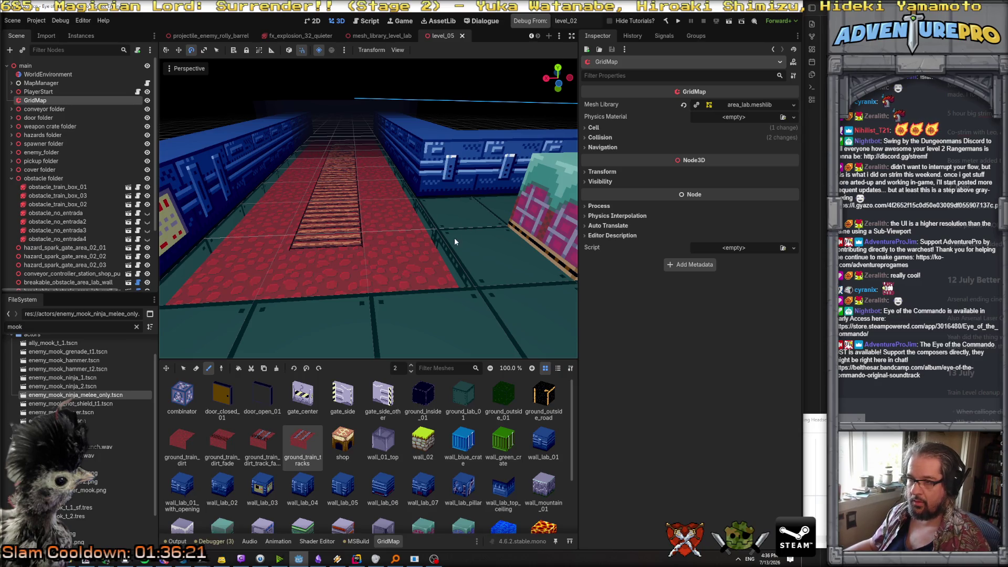
pyautogui.press('q')
pyautogui.press('q')
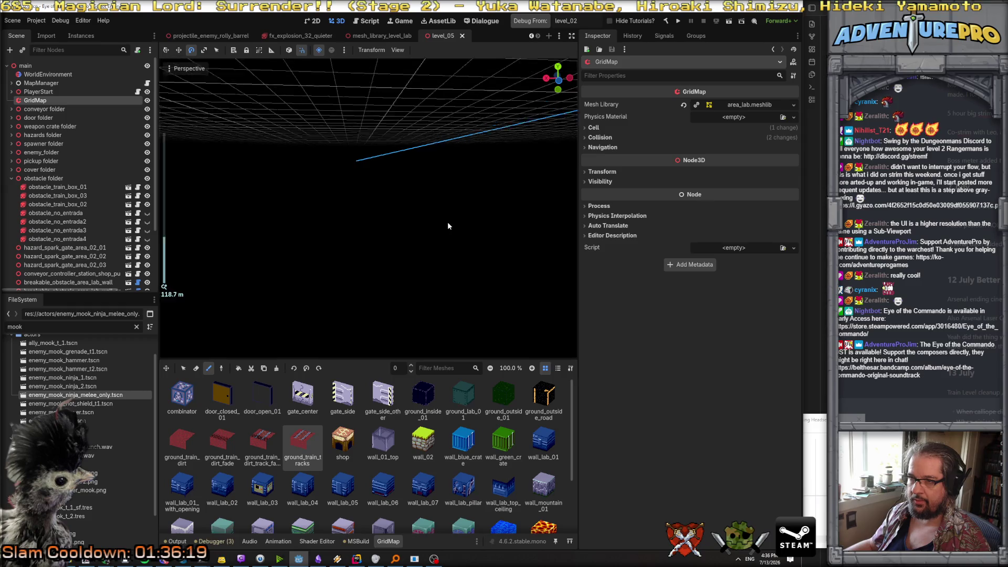
pyautogui.scroll(-5, 448, 226)
pyautogui.scroll(3, 438, 201)
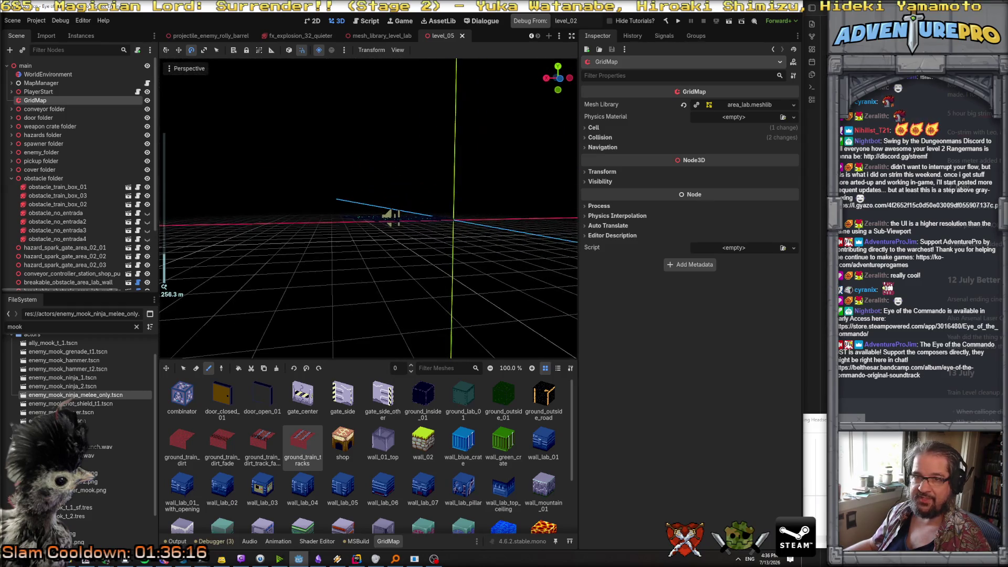
# Step: Fly the camera down the red corridor and paint a track tile
pyautogui.press('w')
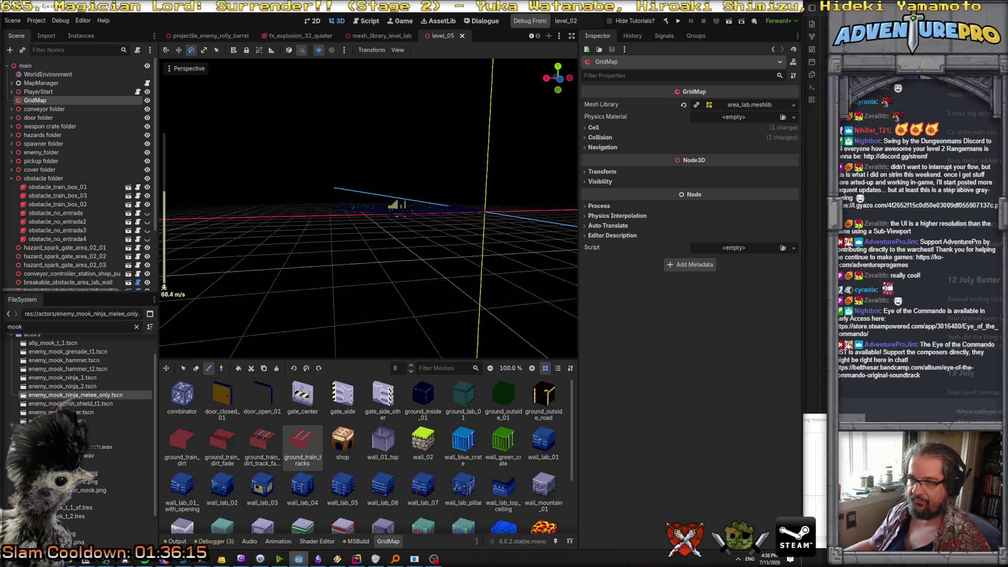
pyautogui.press('w')
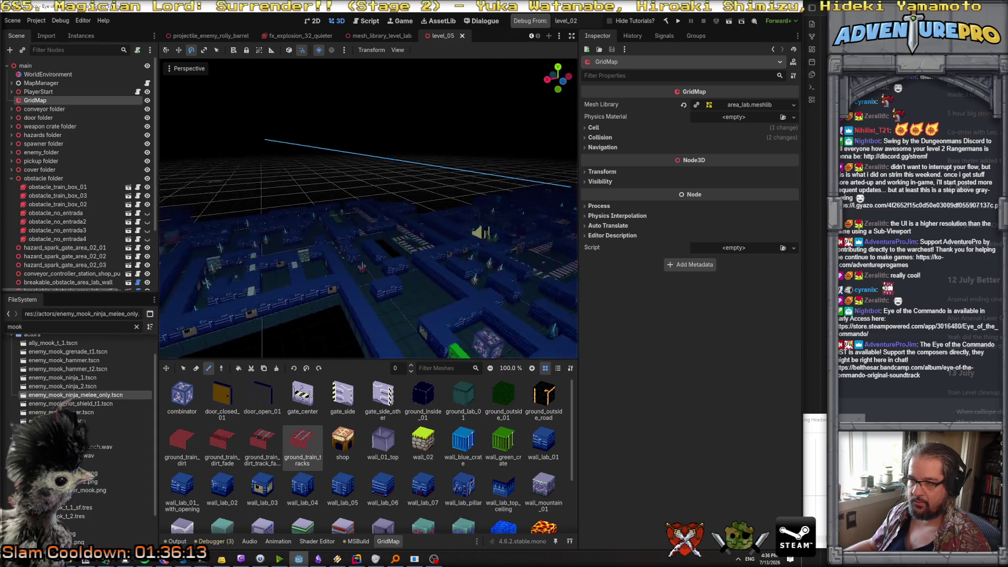
pyautogui.press('w')
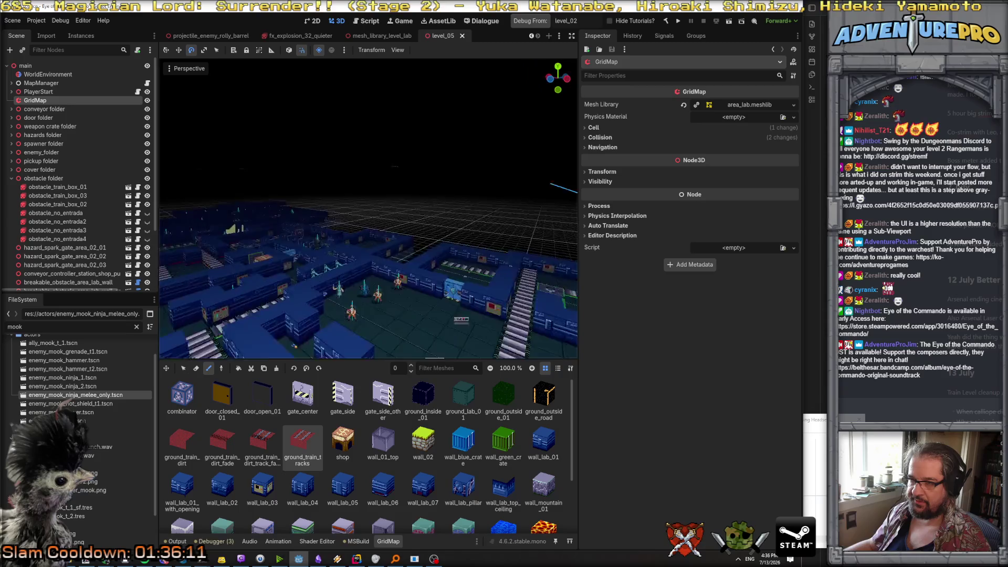
pyautogui.press('w')
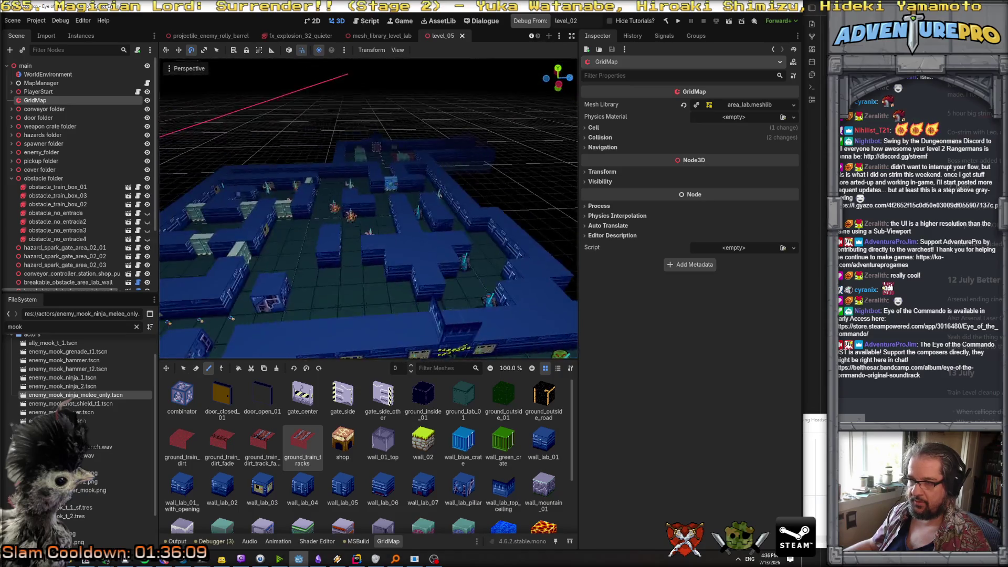
pyautogui.press('w')
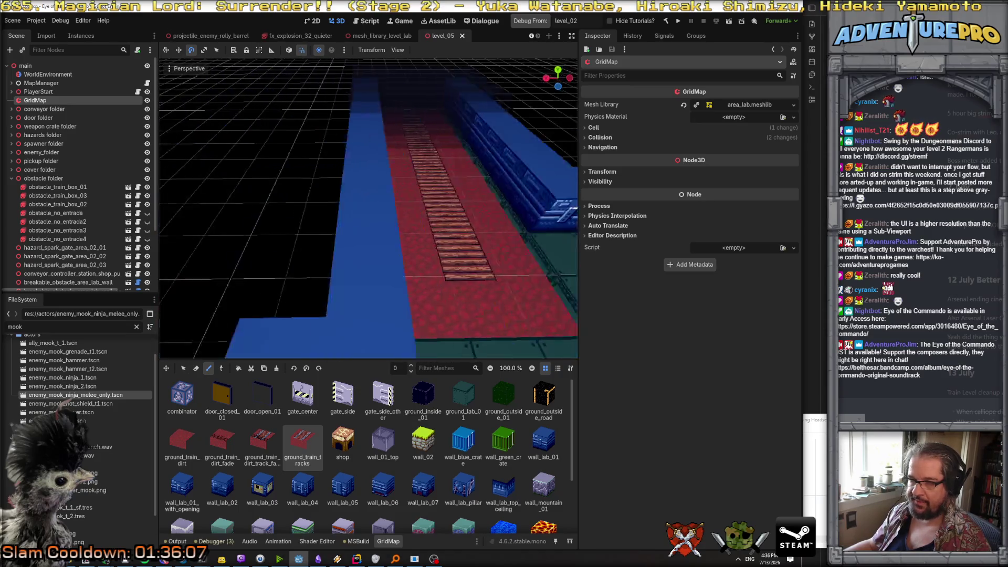
pyautogui.click(210, 244)
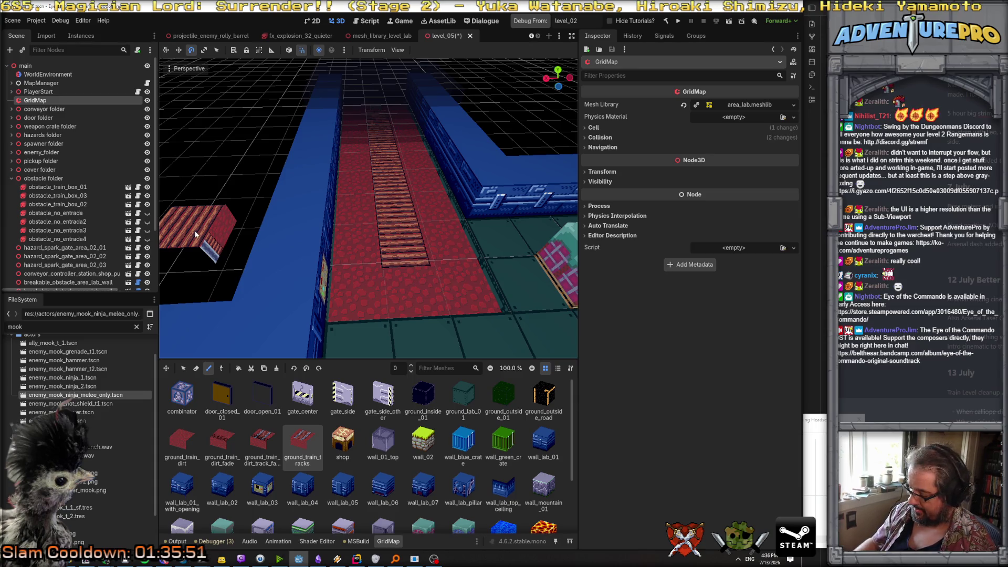
# Step: Erase the striped track block and save level_05
pyautogui.click(196, 368)
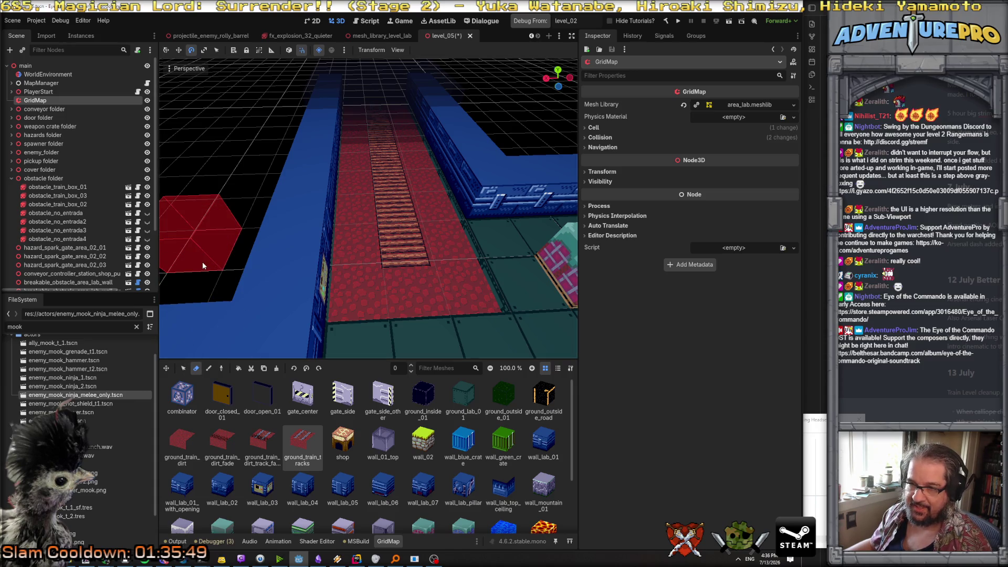
pyautogui.click(203, 261)
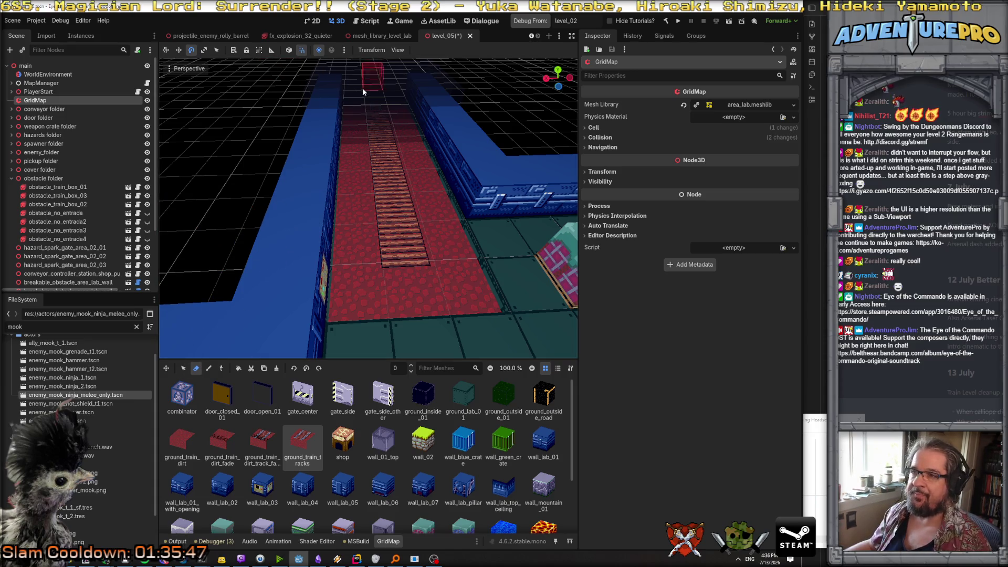
pyautogui.hotkey('ctrl', 's')
# Step: In mesh_library_level_lab, append '_center' to the ground_train_tracks node's name
pyautogui.click(378, 35)
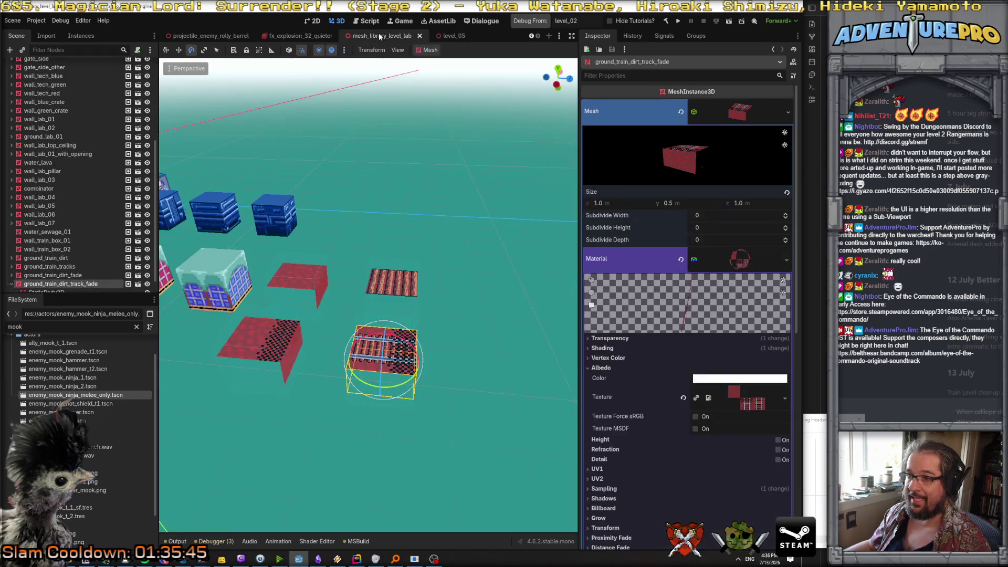
pyautogui.click(403, 286)
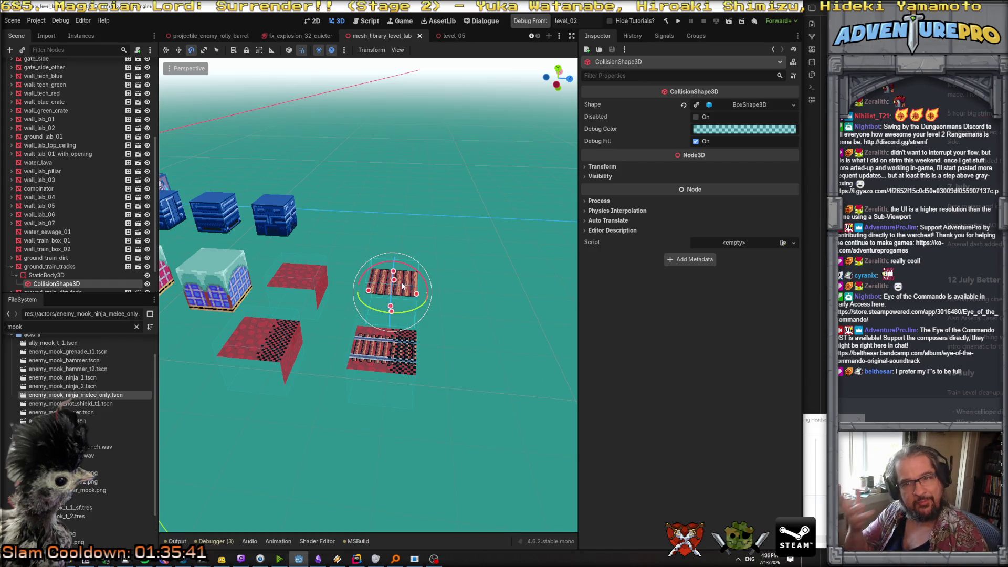
pyautogui.click(62, 264)
pyautogui.doubleClick(84, 233)
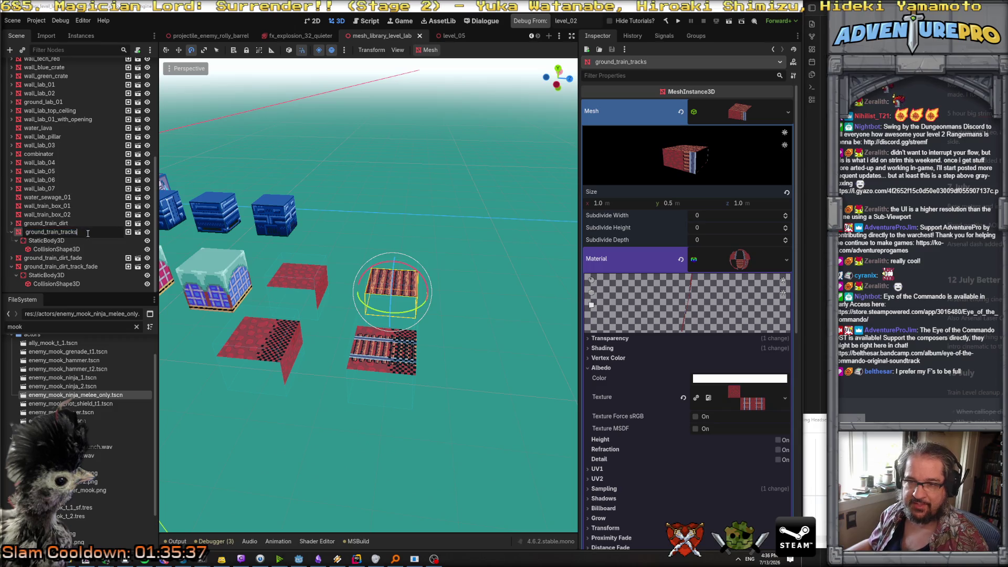
pyautogui.write('_center')
pyautogui.press('Return')
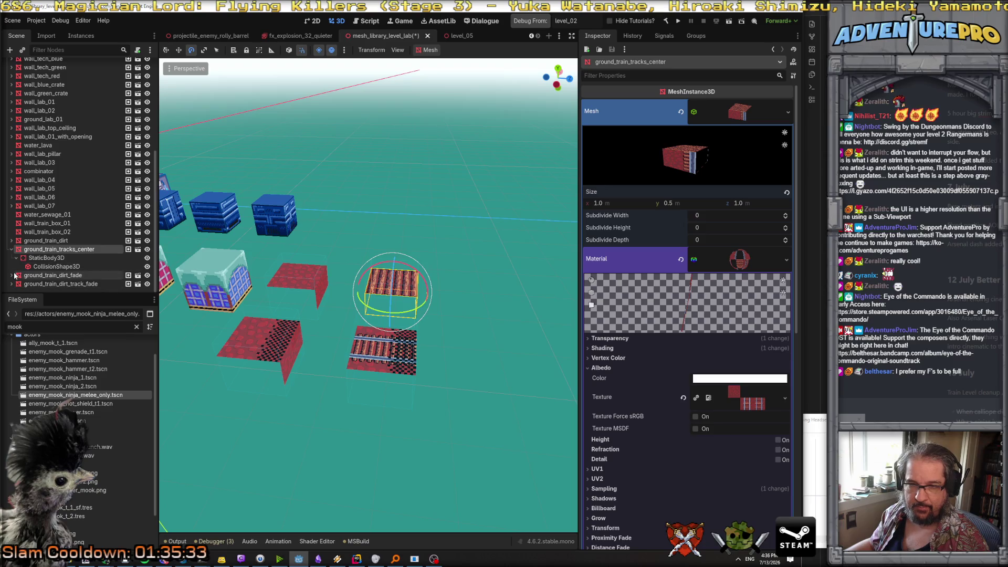
pyautogui.doubleClick(42, 251)
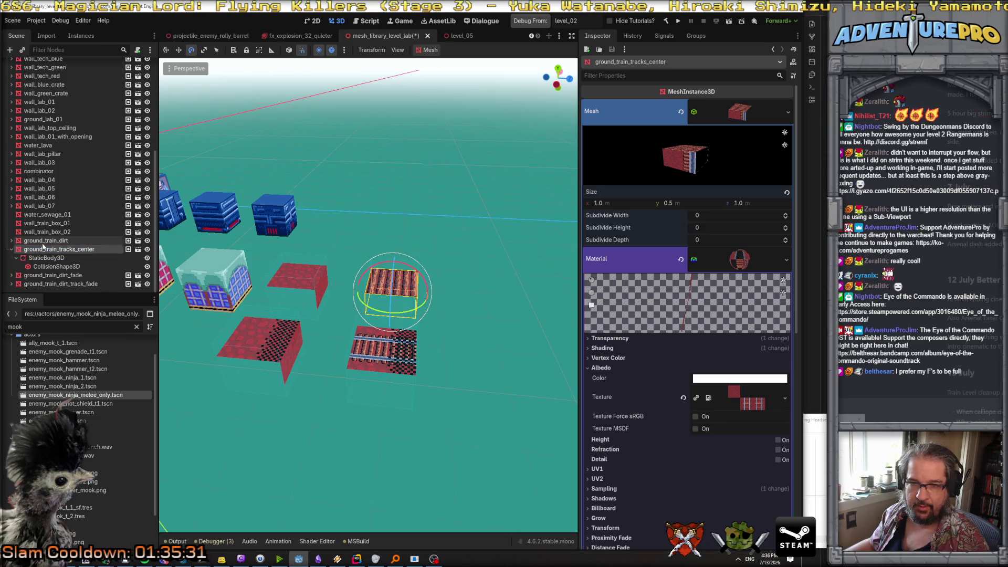
# Step: Paste a root-level copy of the center tile named ground_train_tracks_side_l
pyautogui.rightClick(44, 250)
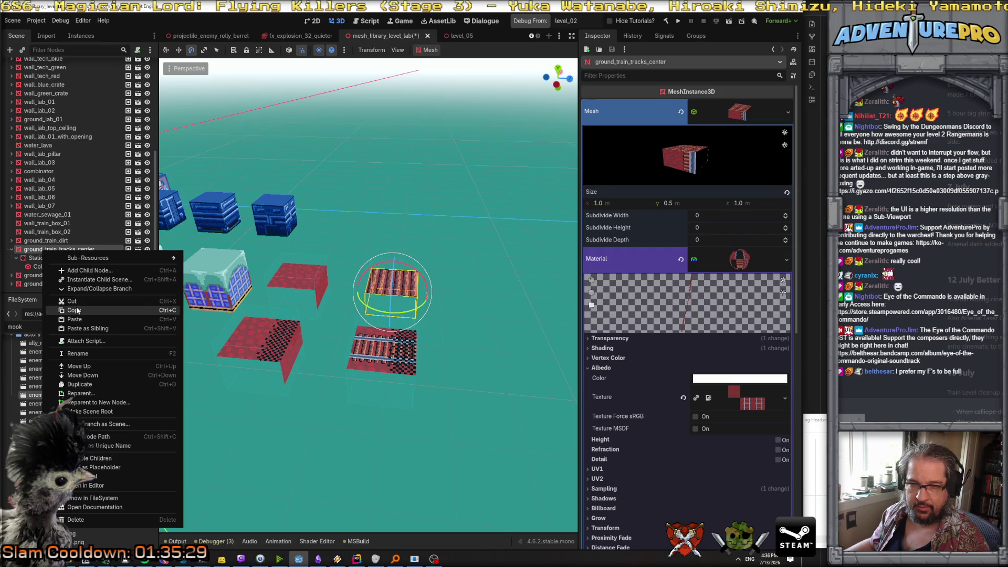
pyautogui.press('Escape')
pyautogui.rightClick(66, 251)
pyautogui.click(95, 320)
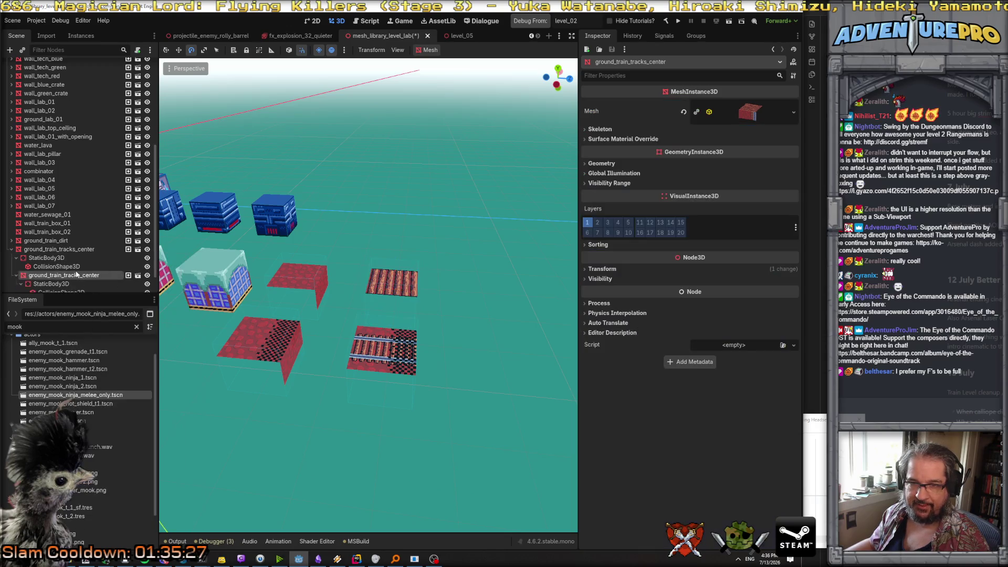
pyautogui.moveTo(34, 254); pyautogui.dragTo(33, 290)
pyautogui.doubleClick(77, 267)
pyautogui.write('ground_train_tracks_side_l')
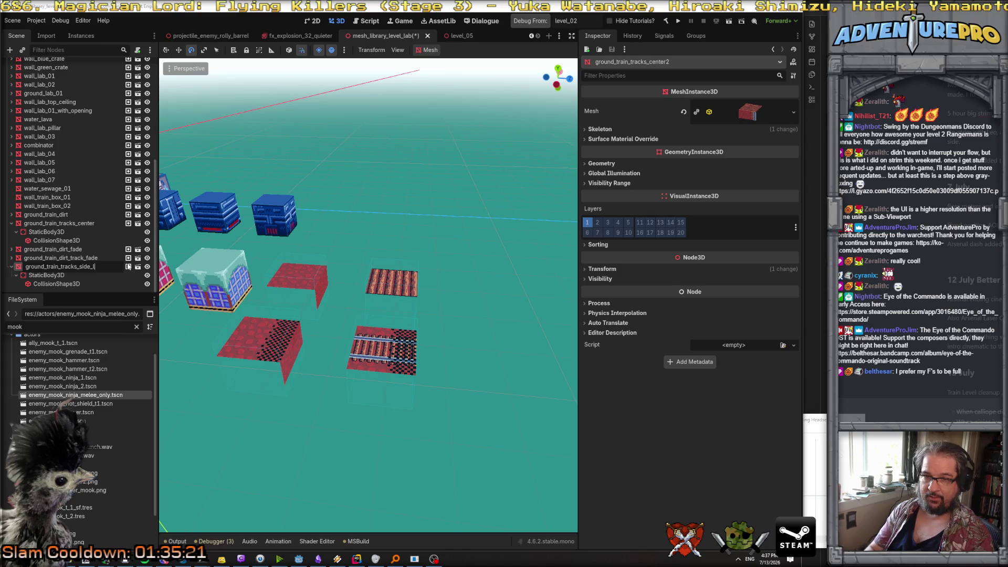
pyautogui.press('Return')
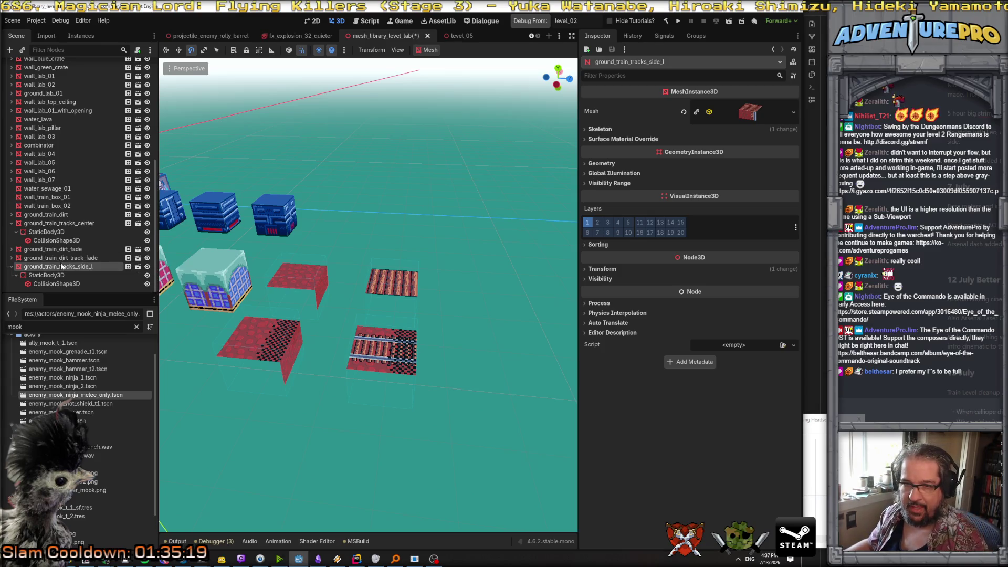
# Step: Duplicate it as ground_train_tracks_side_r and make side_l's mesh unique
pyautogui.click(12, 267)
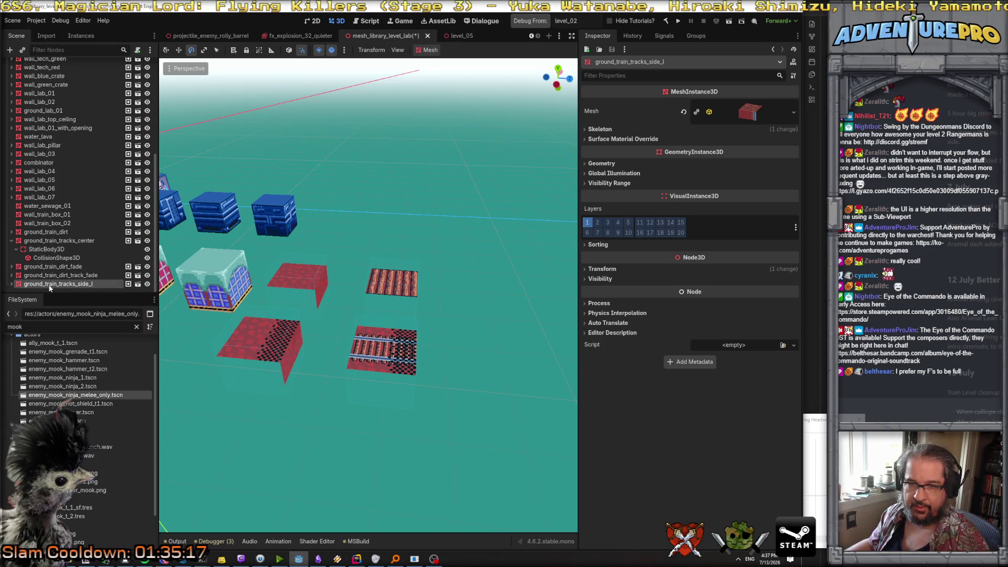
pyautogui.rightClick(50, 286)
pyautogui.click(97, 389)
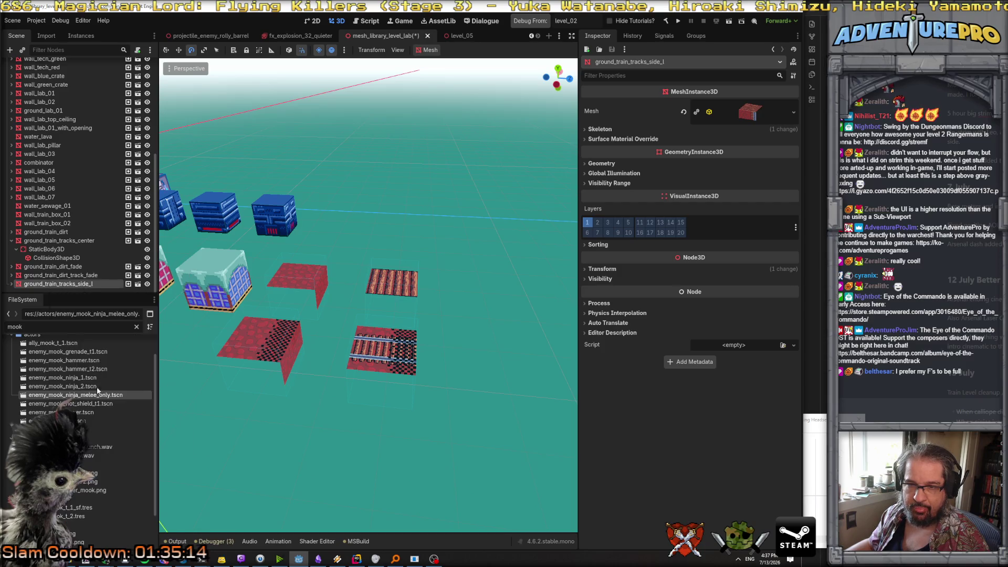
pyautogui.doubleClick(96, 266)
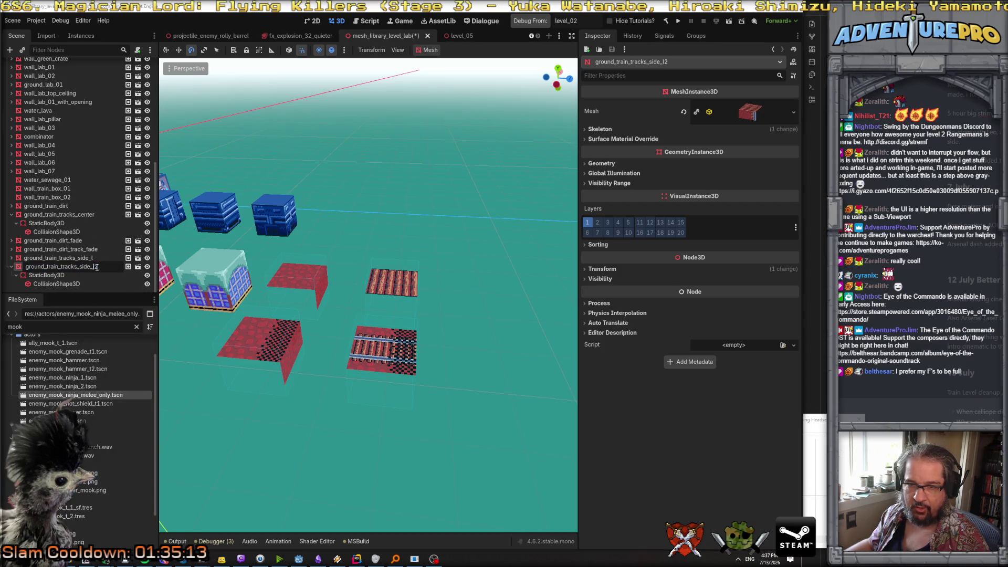
pyautogui.press('Return')
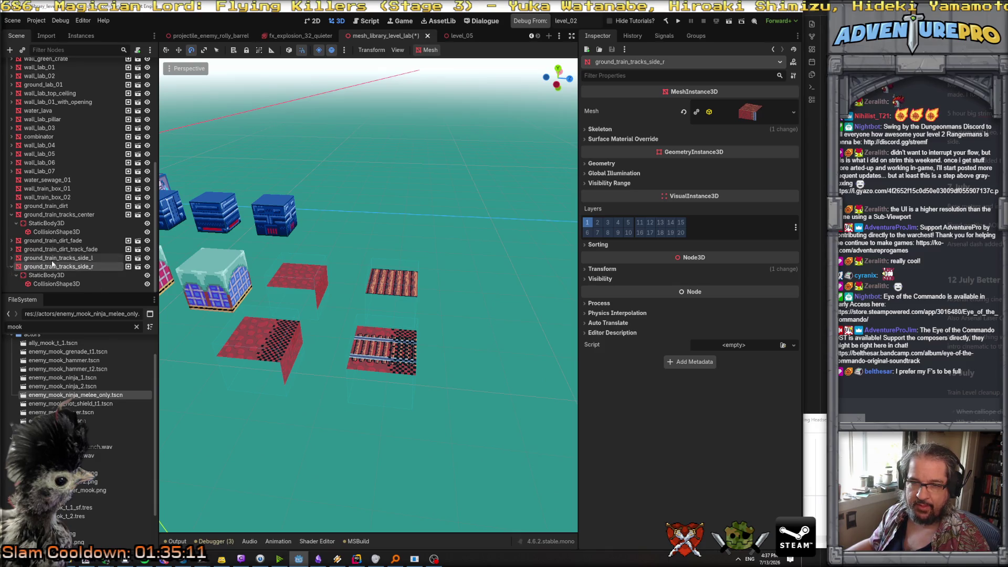
pyautogui.click(696, 111)
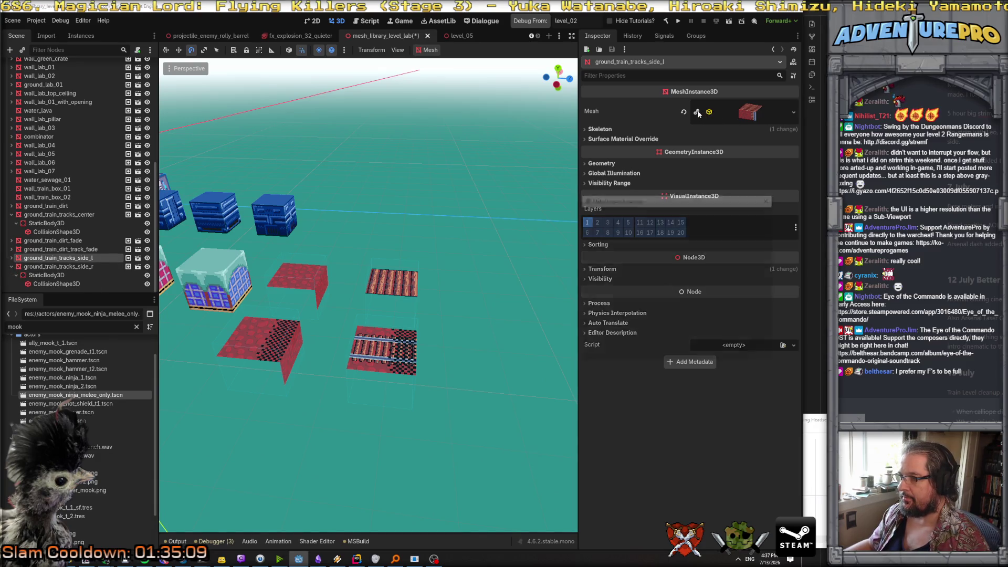
pyautogui.click(649, 352)
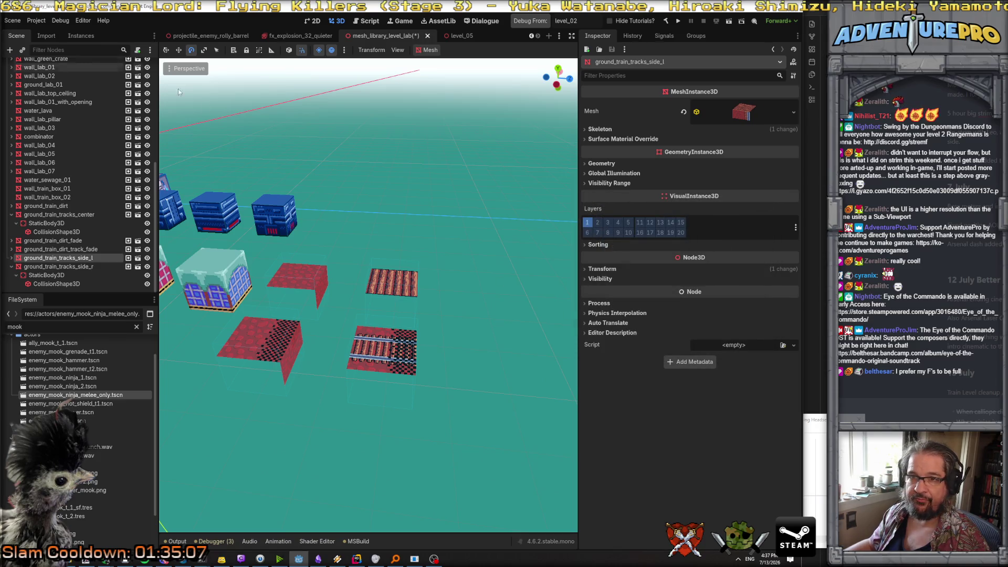
# Step: Select the ground_train_tracks_side_l tile and drag it back toward the other track tiles
pyautogui.press('w')
pyautogui.click(403, 288)
pyautogui.click(58, 258)
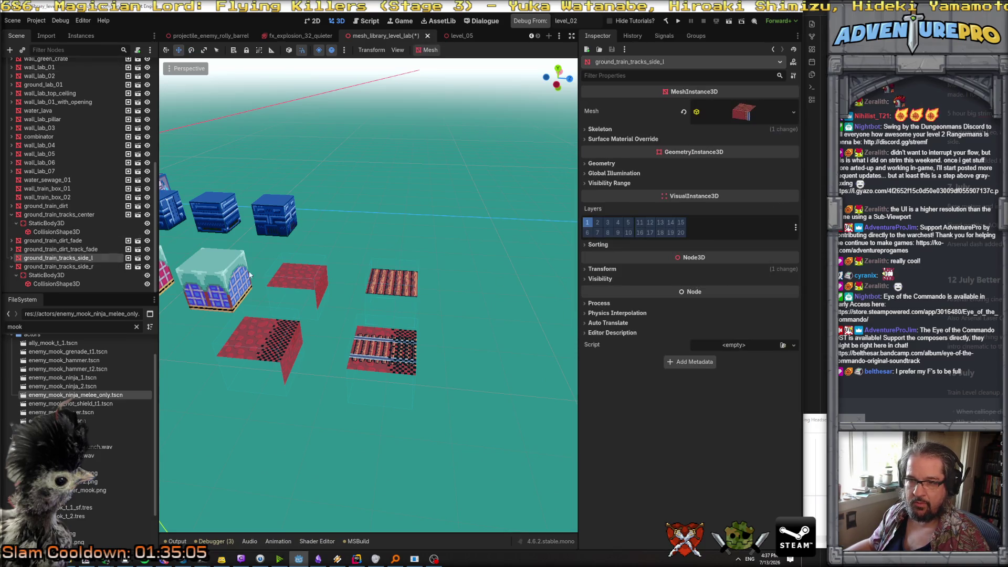
pyautogui.scroll(-10, 376, 269)
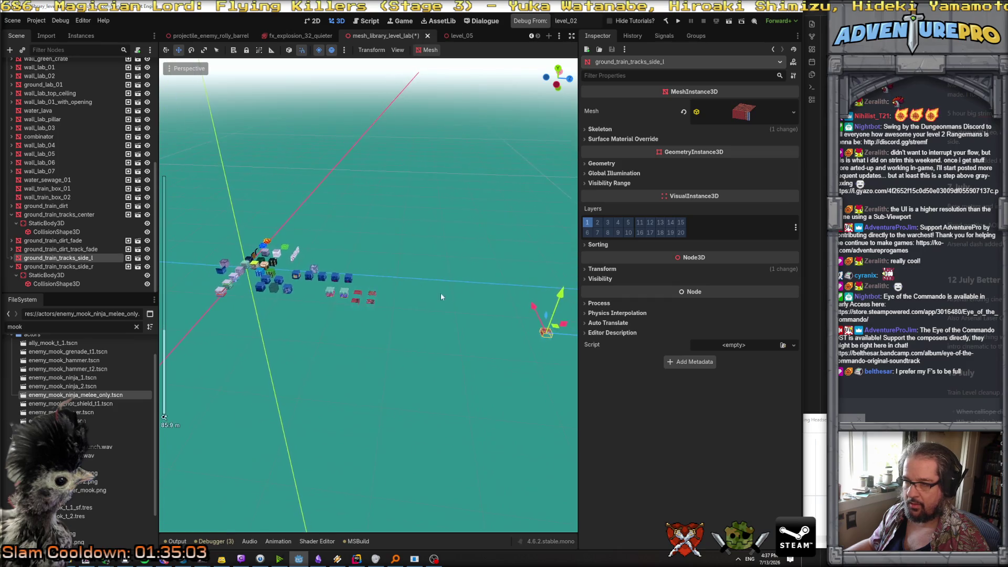
pyautogui.click(547, 332)
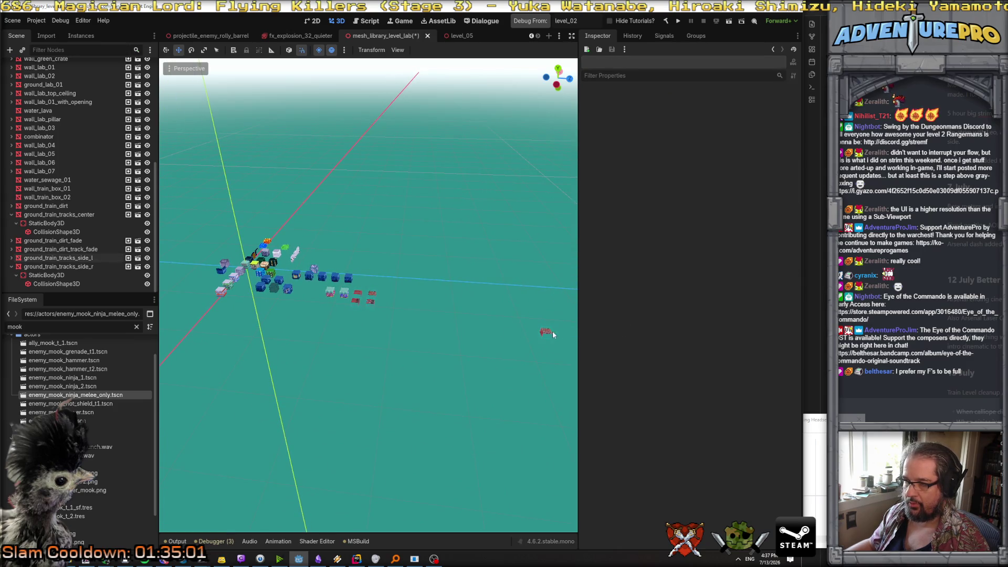
pyautogui.scroll(-2, 525, 319)
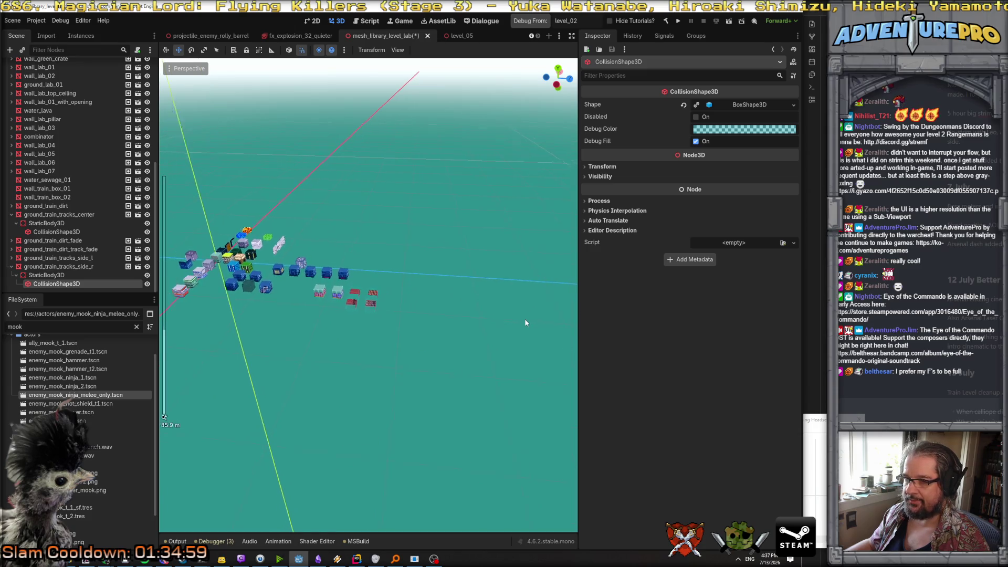
pyautogui.moveTo(552, 328); pyautogui.dragTo(551, 327)
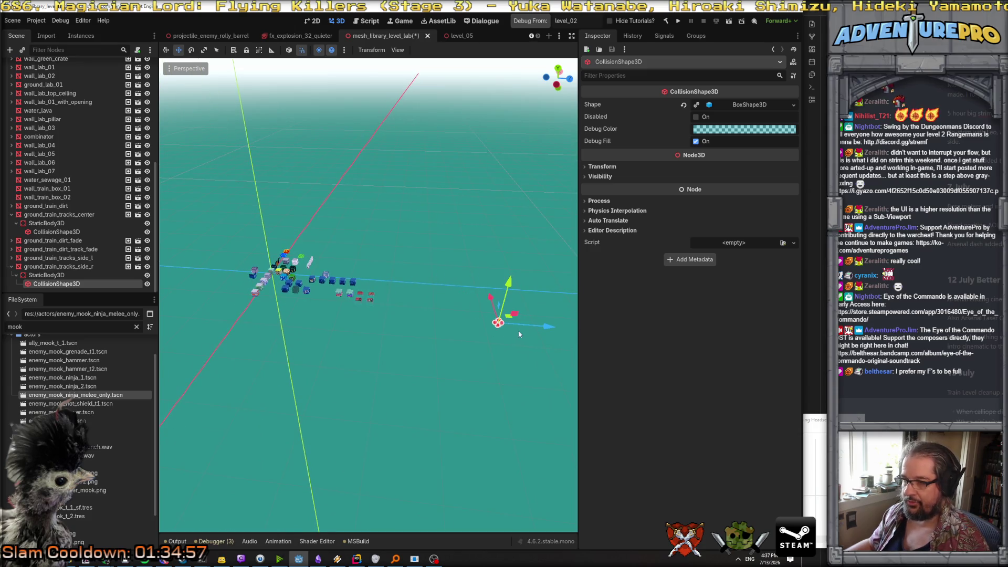
pyautogui.click(504, 336)
pyautogui.click(63, 258)
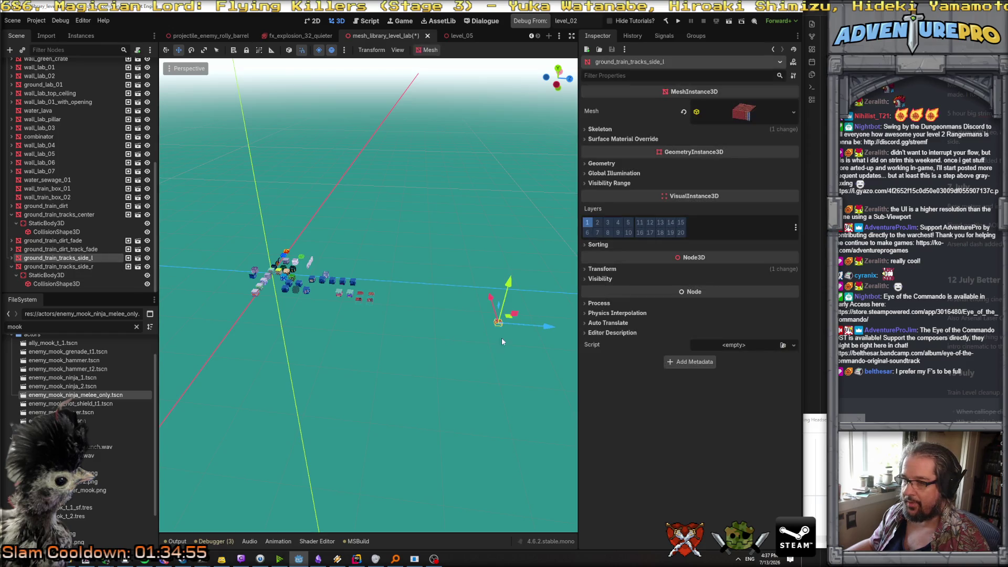
pyautogui.moveTo(546, 328); pyautogui.dragTo(432, 320)
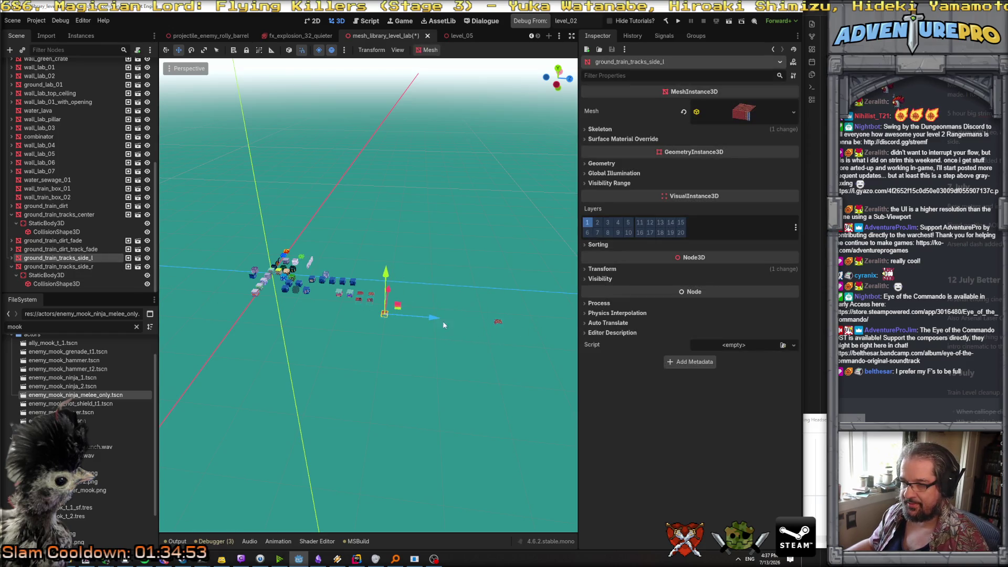
# Step: Raise and slide the side_l tile next to the other tracks, setting its Y position to 0.5
pyautogui.press('f')
pyautogui.moveTo(463, 362); pyautogui.dragTo(448, 229)
pyautogui.moveTo(503, 295)
pyautogui.mouseDown()
pyautogui.moveTo(463, 277)
pyautogui.moveTo(432, 288)
pyautogui.moveTo(433, 316)
pyautogui.mouseUp()
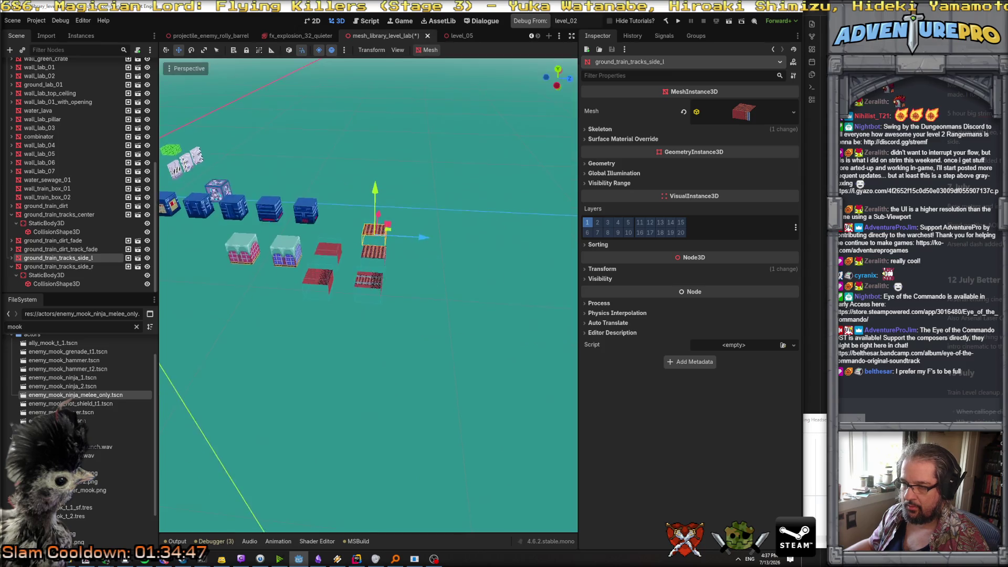
pyautogui.press('f')
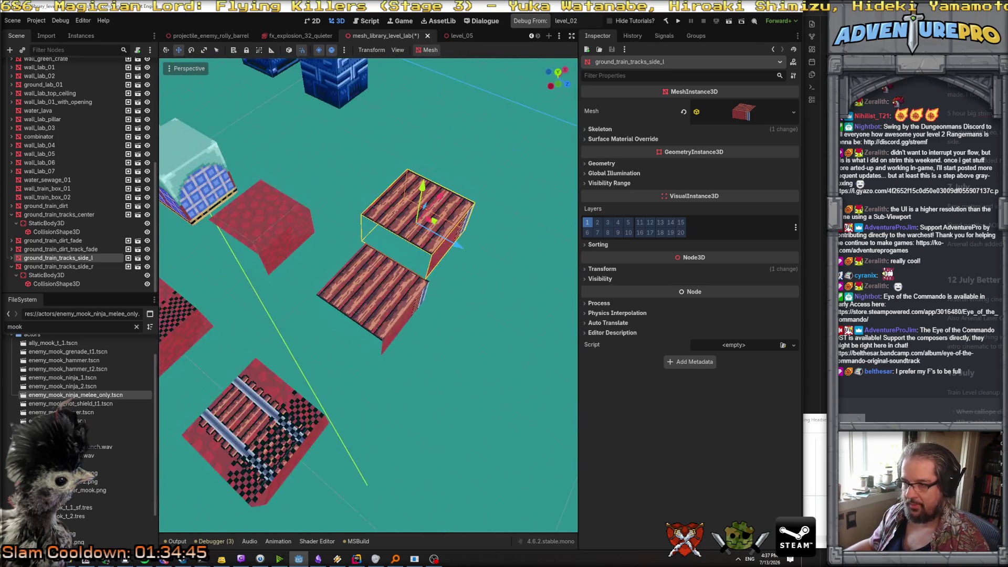
pyautogui.scroll(-5, 368, 294)
pyautogui.click(600, 269)
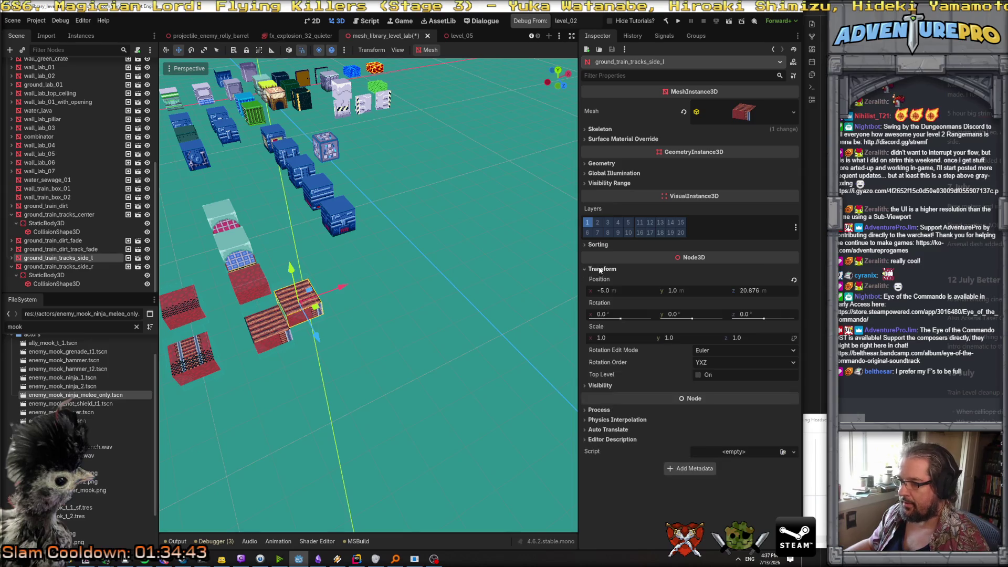
pyautogui.click(695, 289)
pyautogui.press('Return')
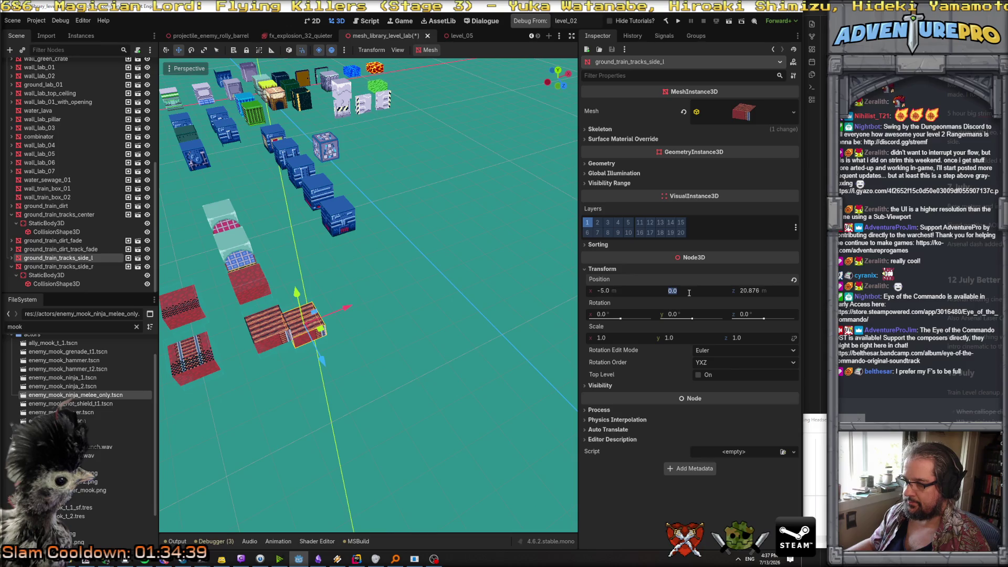
pyautogui.write('0.5')
pyautogui.press('Return')
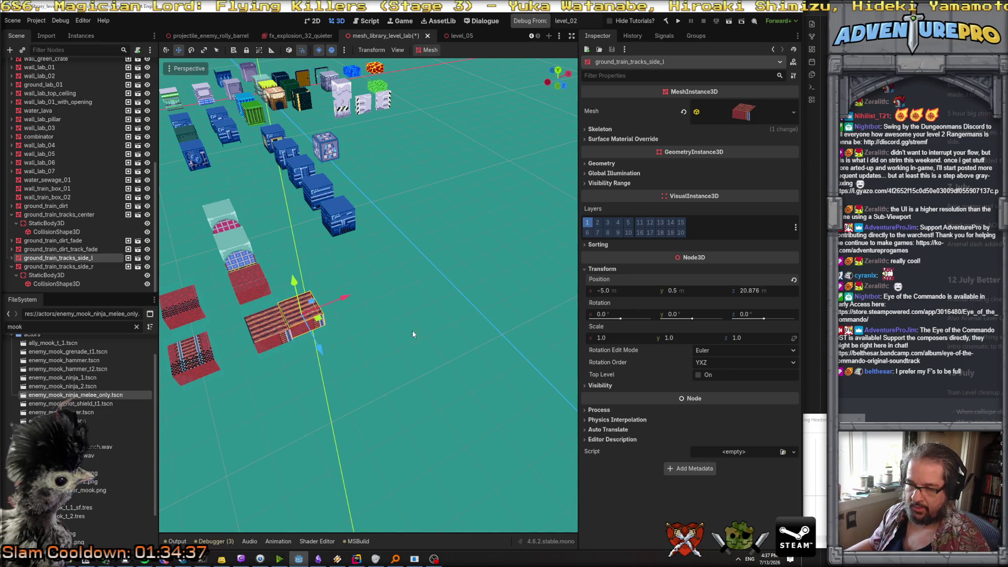
pyautogui.click(413, 334)
pyautogui.scroll(5, 383, 329)
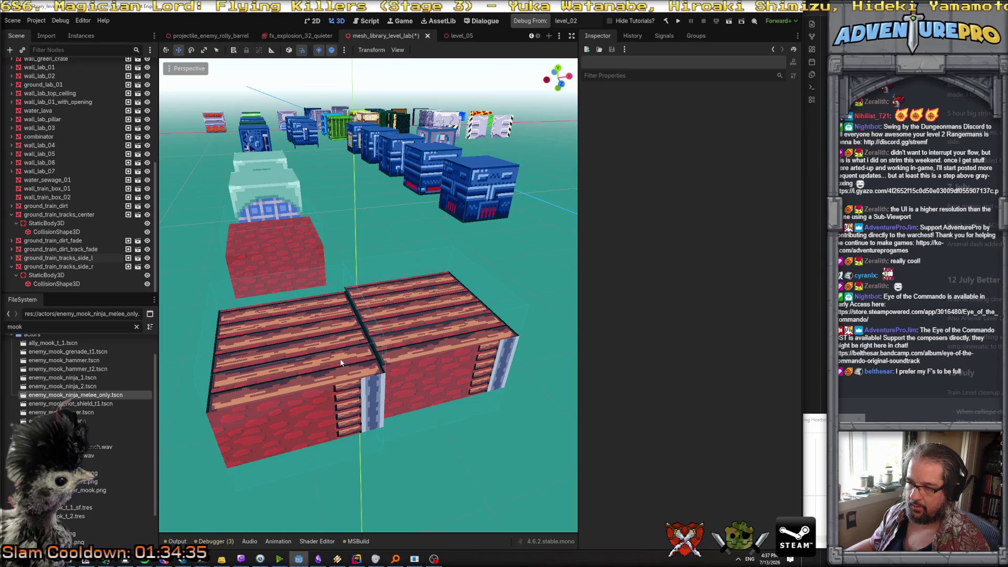
# Step: Set the center track's Z position to 21 and move side_l beside it at Z 21
pyautogui.click(343, 362)
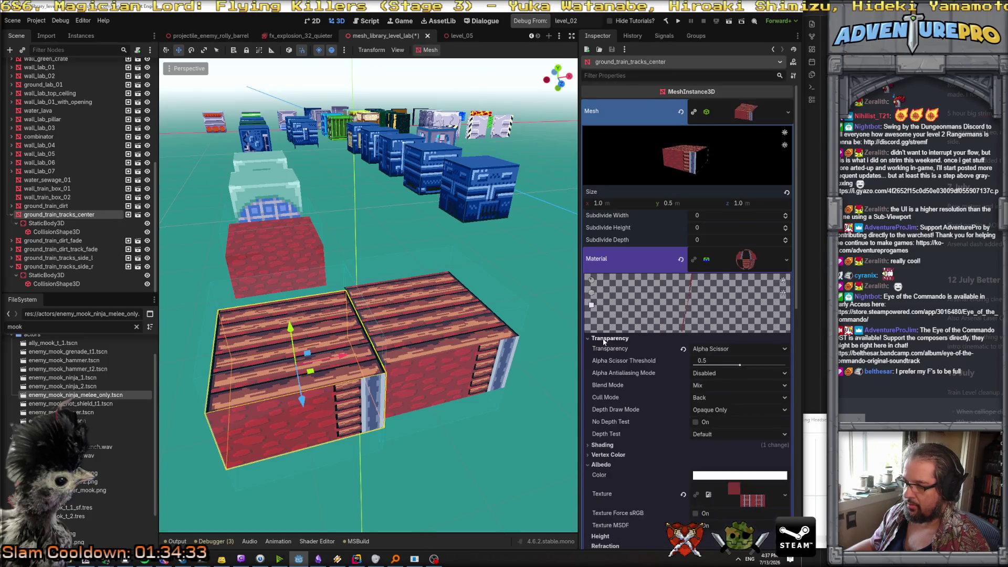
pyautogui.click(750, 261)
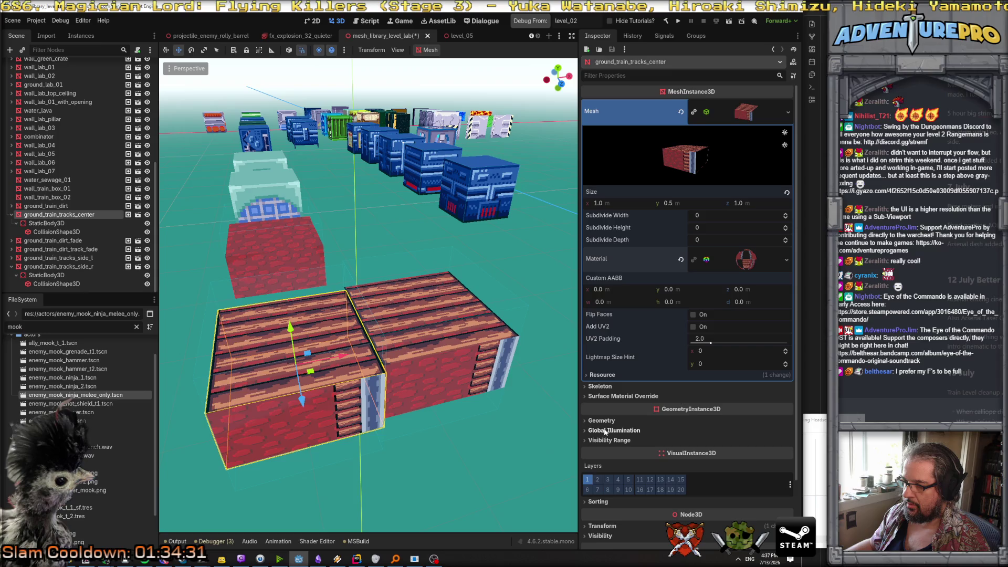
pyautogui.scroll(-3, 605, 431)
pyautogui.click(607, 448)
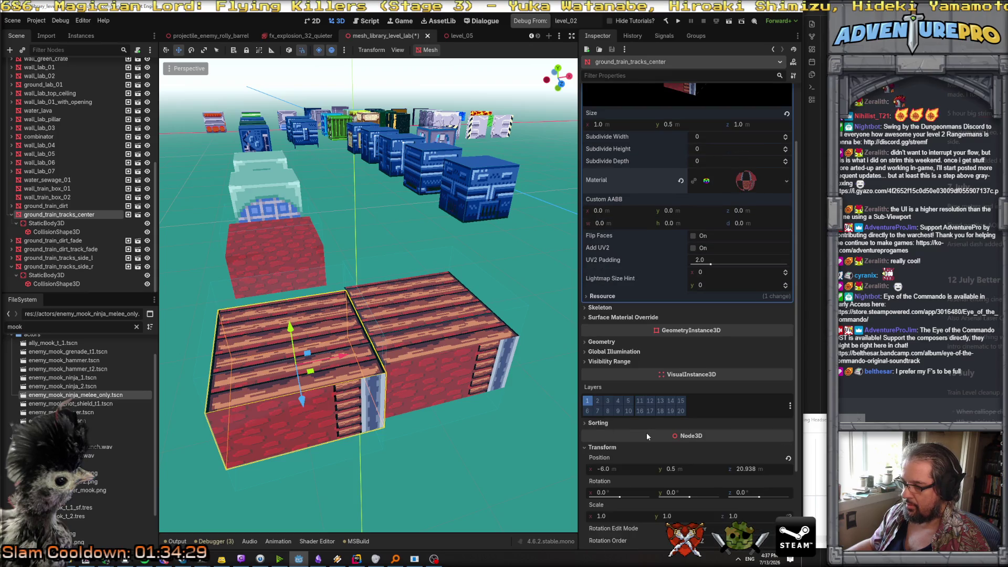
pyautogui.scroll(-2, 646, 432)
pyautogui.click(776, 413)
pyautogui.write('20')
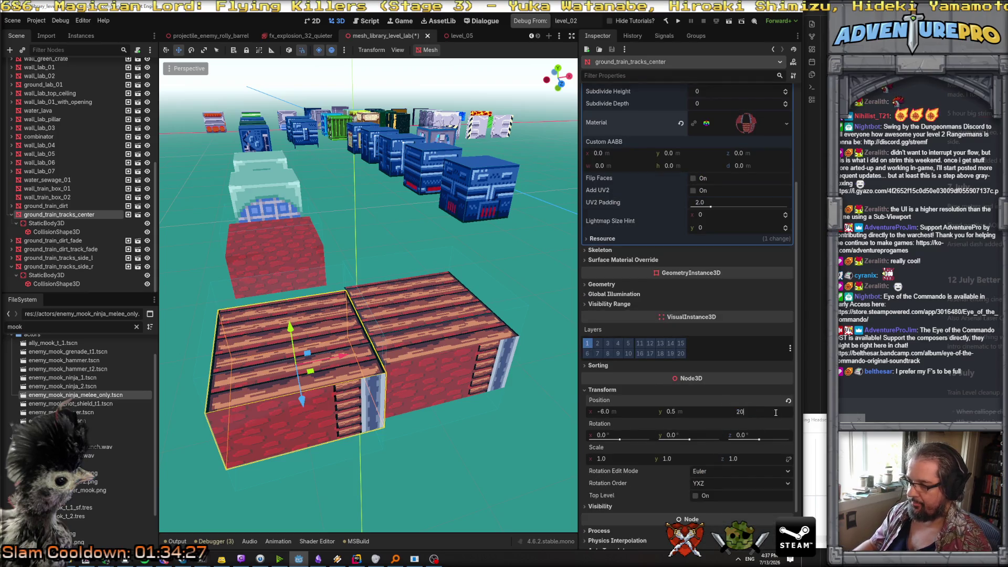
pyautogui.press('Return')
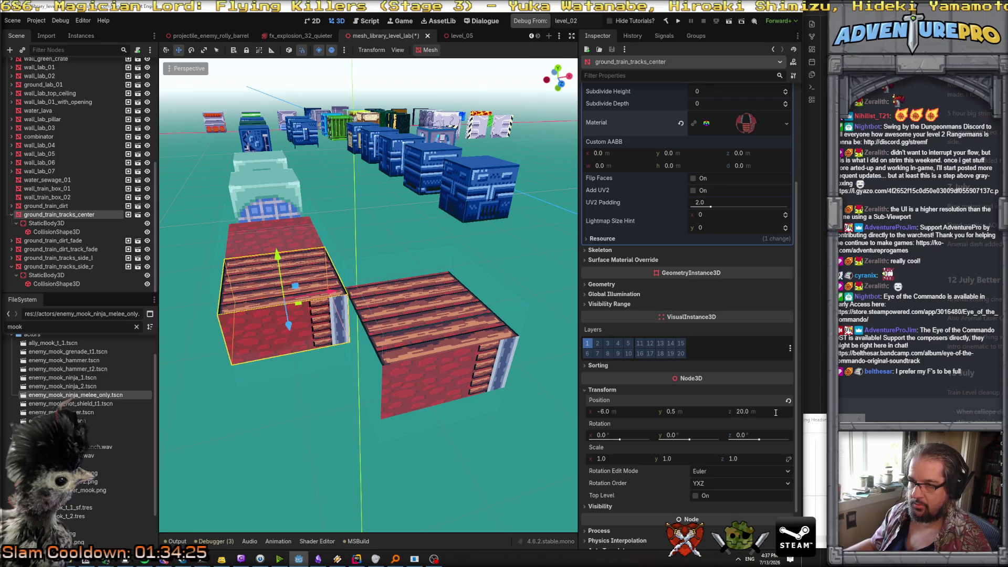
pyautogui.hotkey('ctrl', 'z')
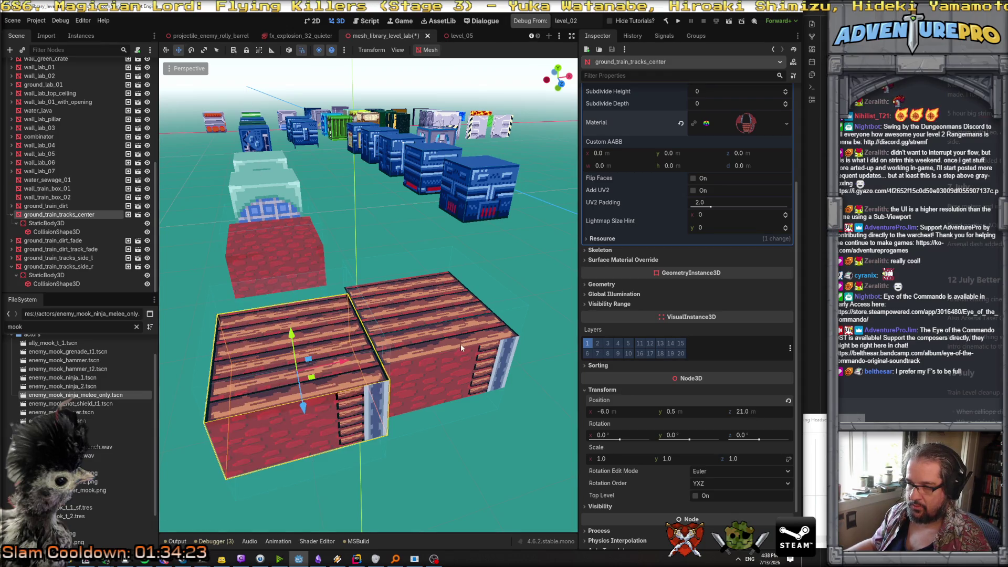
pyautogui.click(462, 349)
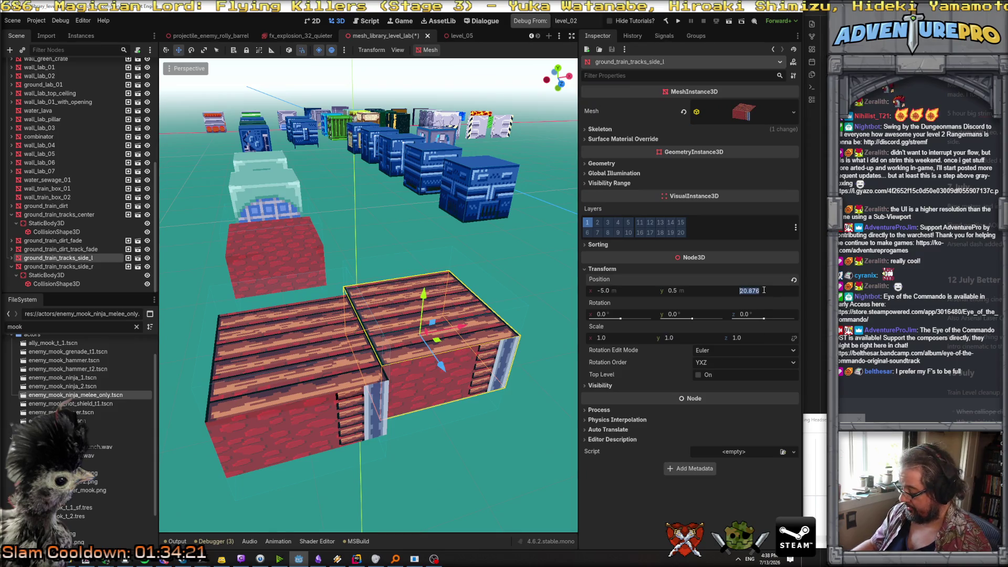
pyautogui.write('20')
pyautogui.press('Return')
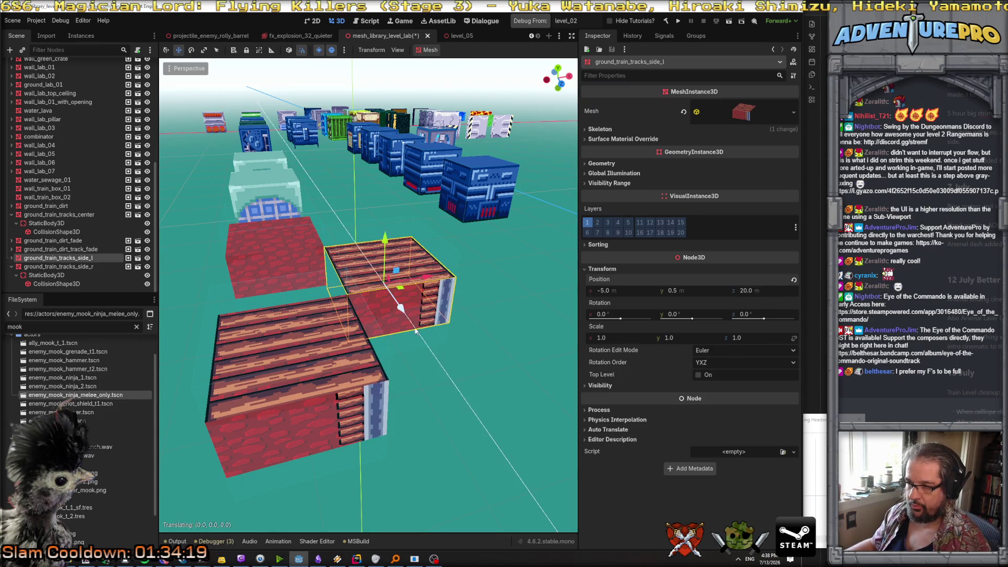
pyautogui.moveTo(414, 313); pyautogui.dragTo(422, 327)
pyautogui.scroll(-5, 391, 282)
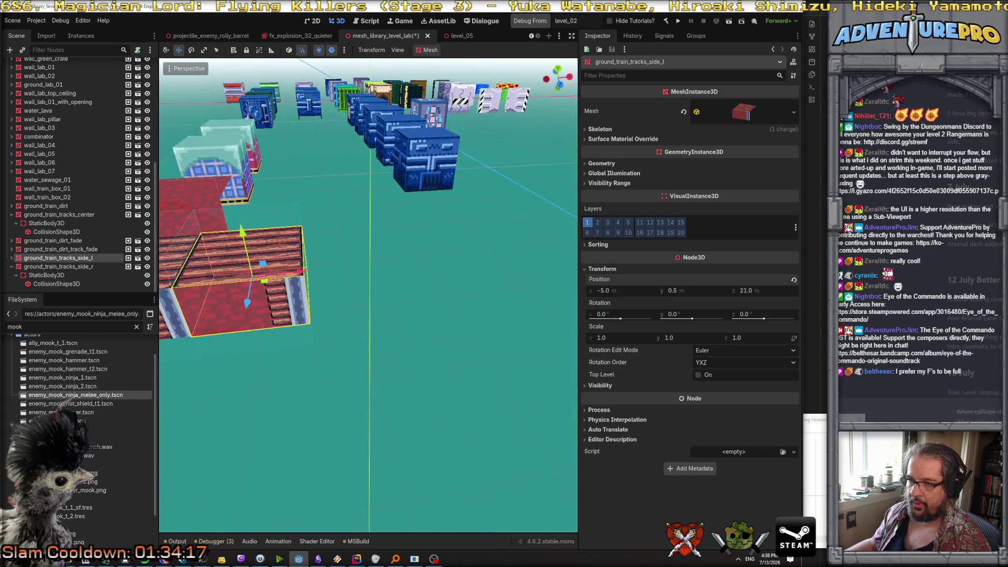
pyautogui.click(391, 282)
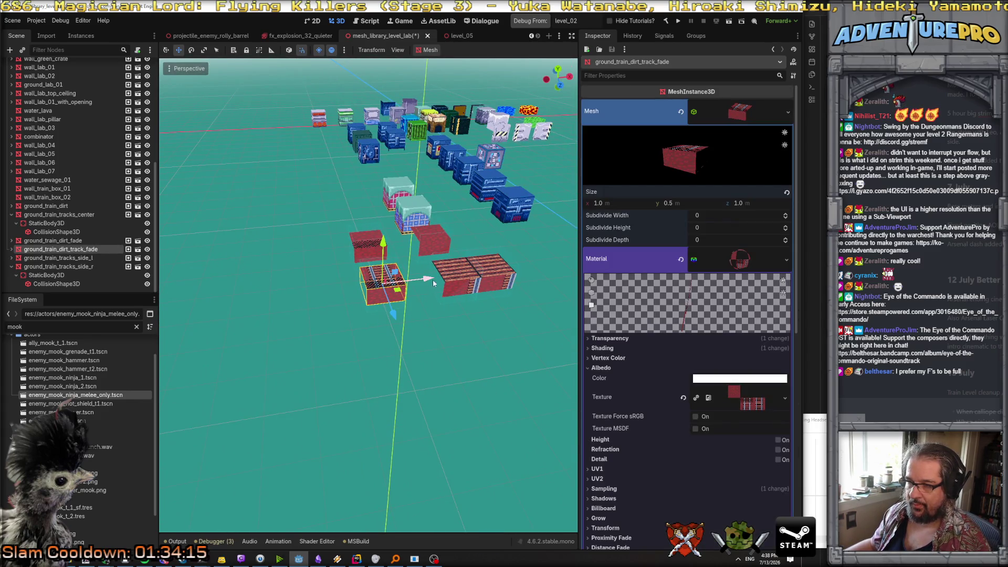
# Step: Slide the dirt track fade and dirt fade tiles left along the X axis
pyautogui.moveTo(434, 284); pyautogui.dragTo(386, 286)
pyautogui.click(386, 246)
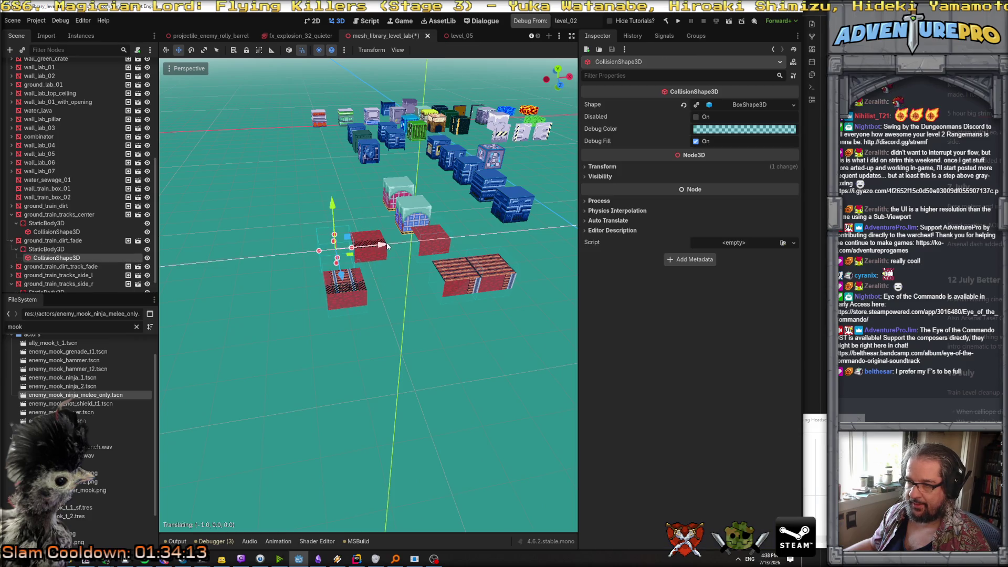
pyautogui.click(63, 240)
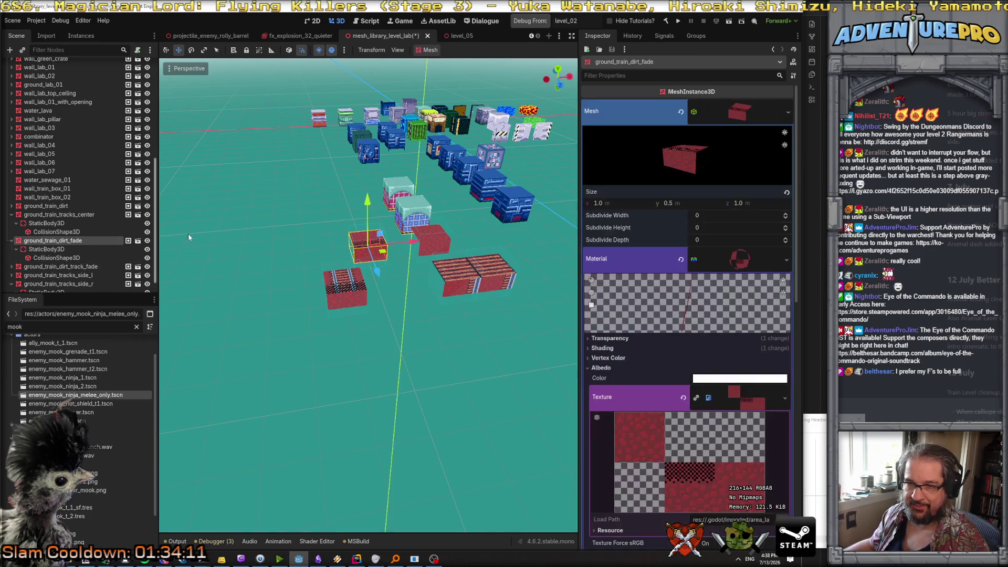
pyautogui.moveTo(397, 243); pyautogui.dragTo(366, 246)
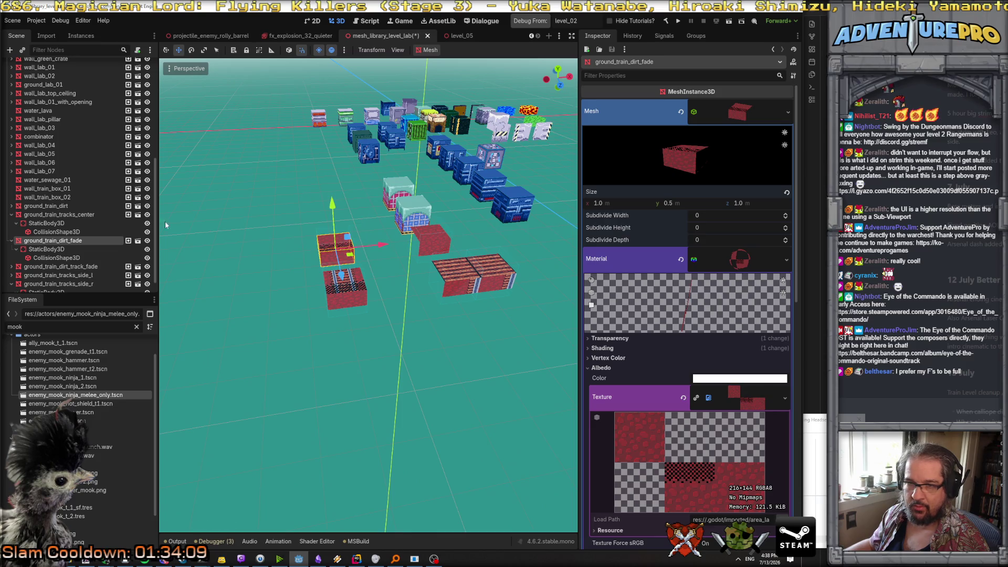
# Step: Review the center, dirt fade, dirt track fade, left and right track tiles in the Scene tree
pyautogui.click(79, 214)
pyautogui.click(81, 240)
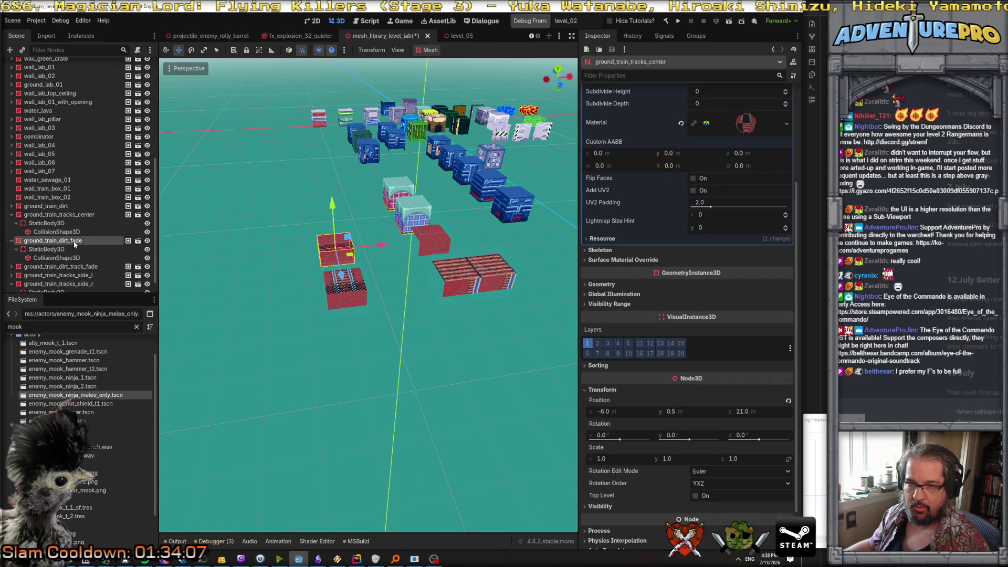
pyautogui.click(84, 267)
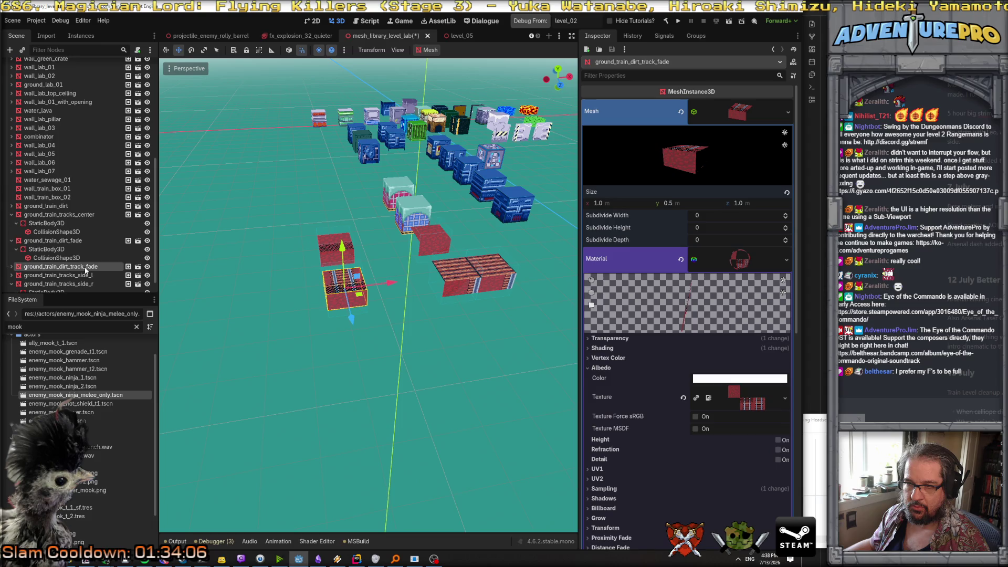
pyautogui.click(81, 215)
pyautogui.scroll(-1, 91, 284)
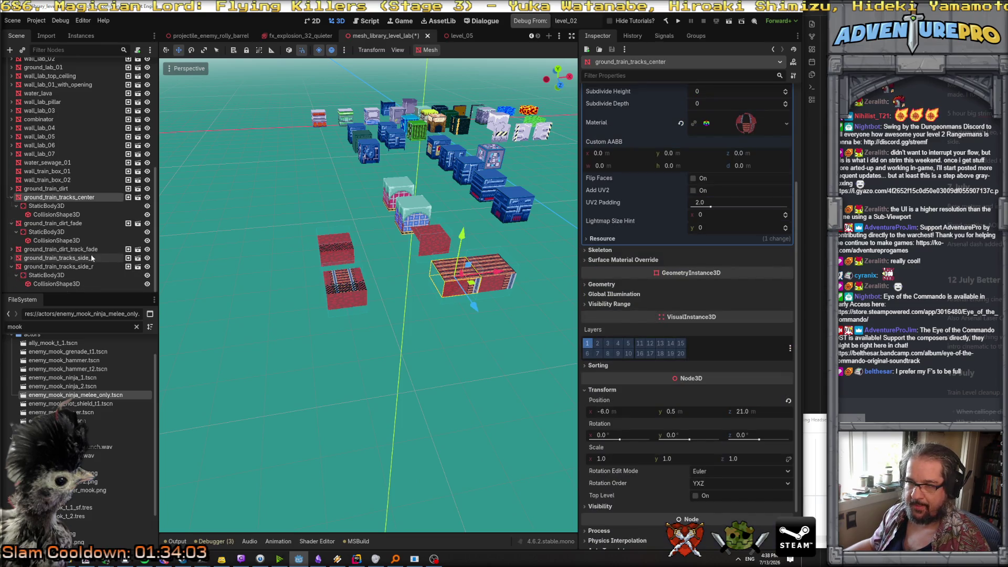
pyautogui.click(91, 258)
pyautogui.click(92, 266)
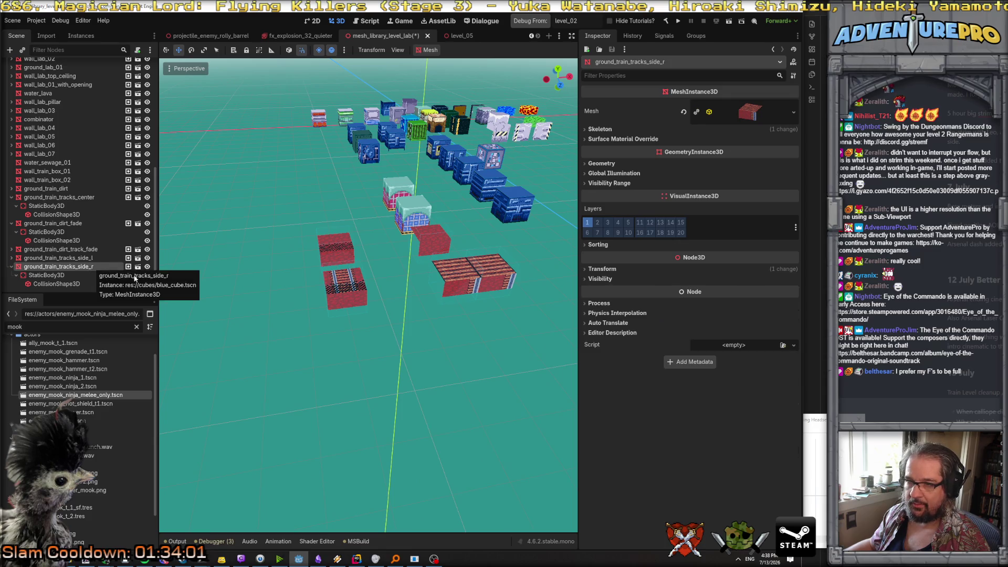
pyautogui.scroll(-6, 393, 331)
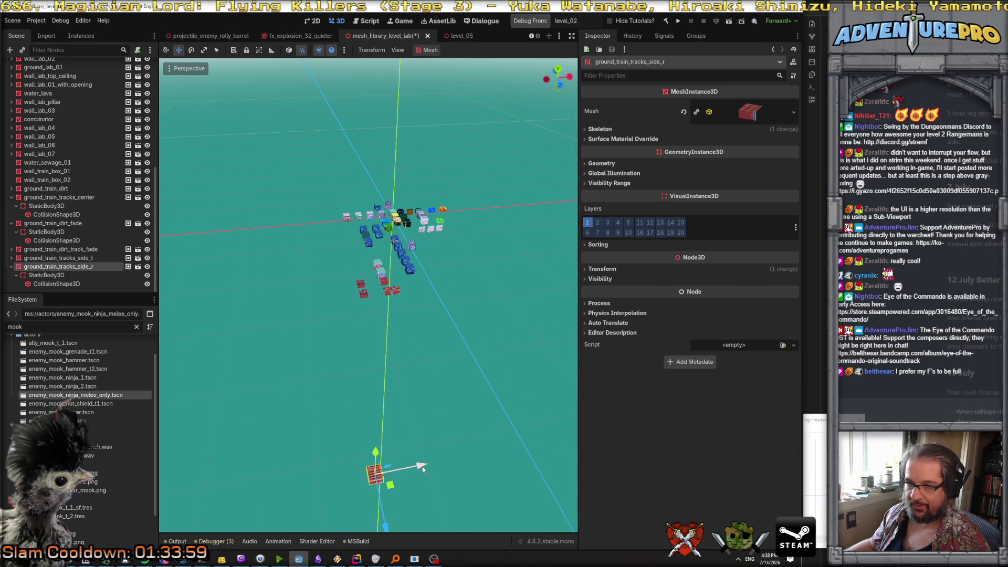
# Step: Delete the ground_train_tracks_side_r tile from the scene
pyautogui.click(89, 266)
pyautogui.press('Delete')
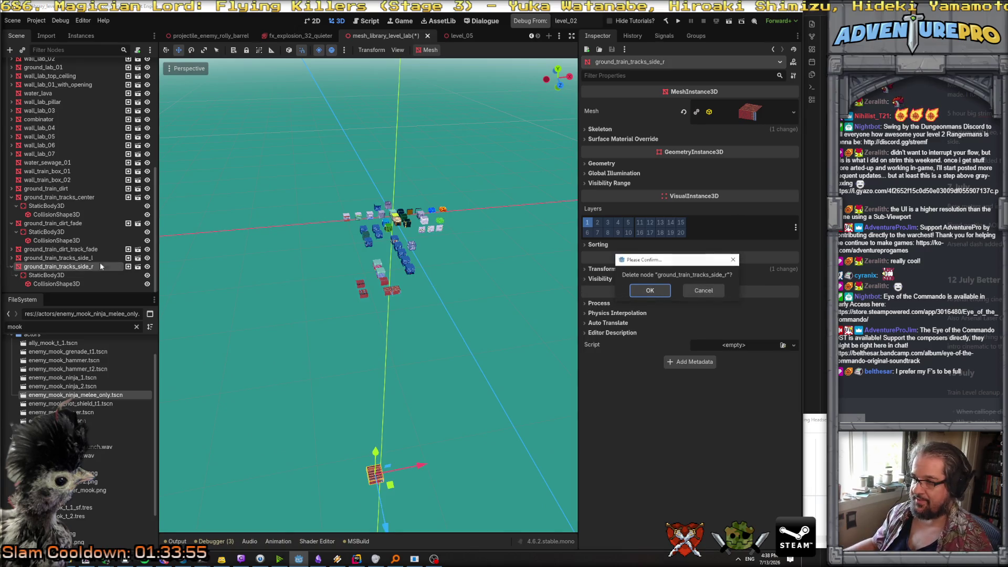
pyautogui.click(632, 292)
# Step: Duplicate ground_train_tracks_side_l and rename the copy ground_train_tracks_side_r
pyautogui.click(89, 284)
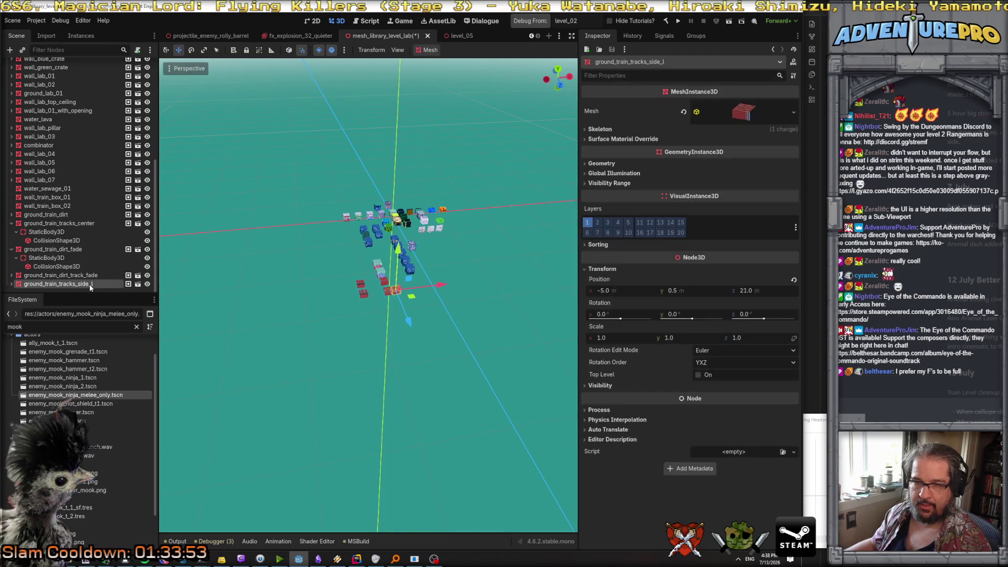
pyautogui.rightClick(89, 284)
pyautogui.click(140, 407)
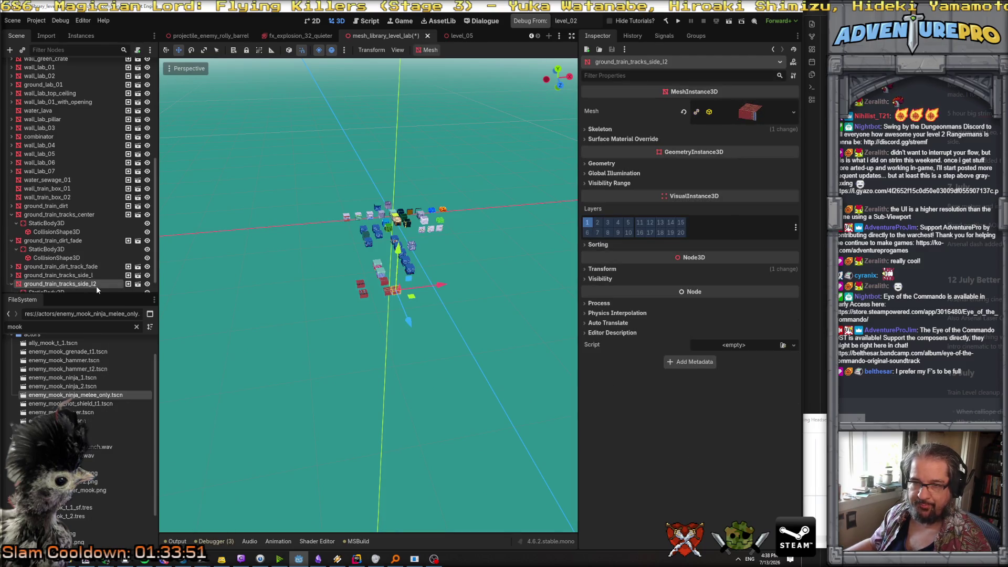
pyautogui.doubleClick(92, 284)
pyautogui.write('r')
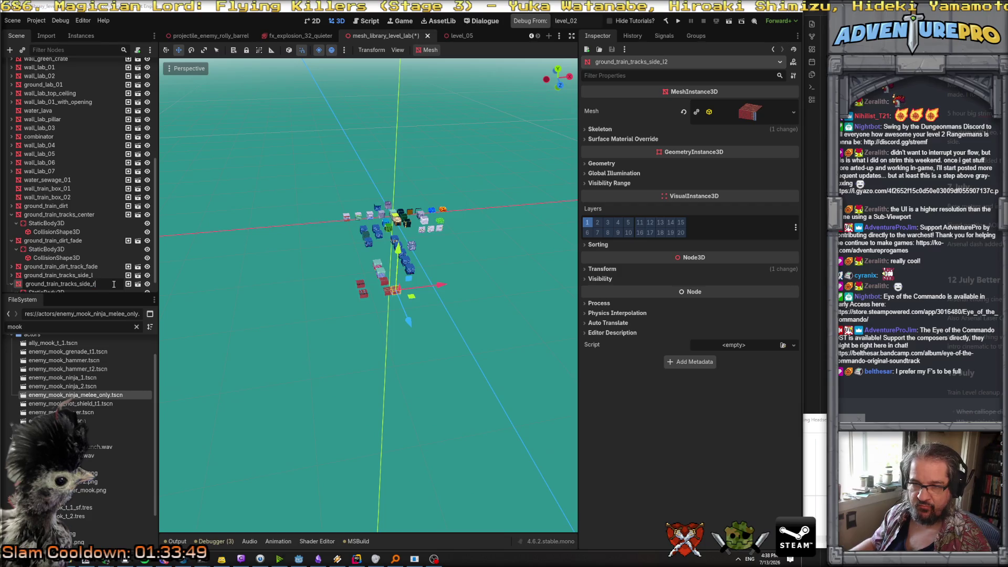
pyautogui.press('Return')
pyautogui.scroll(5, 500, 284)
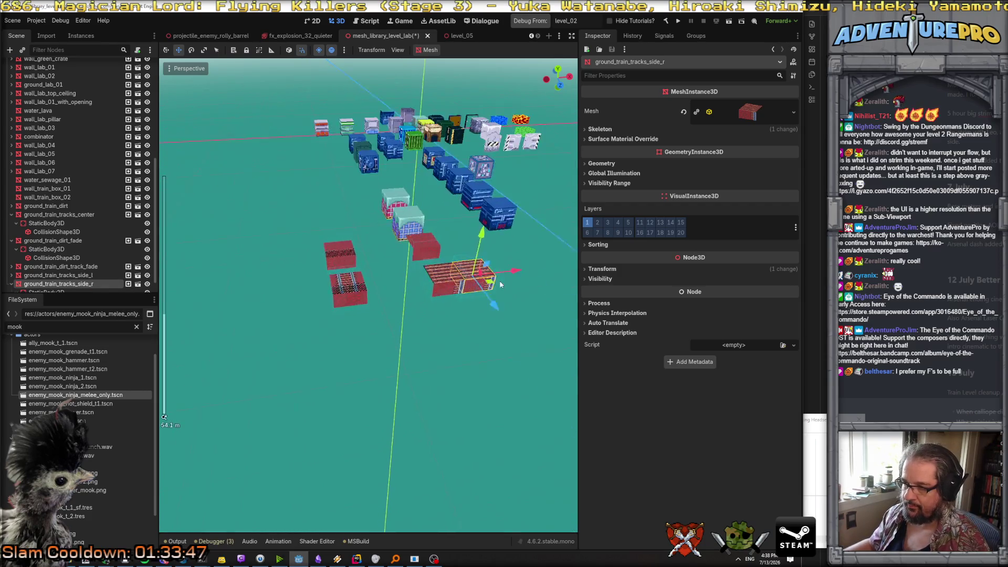
pyautogui.click(461, 318)
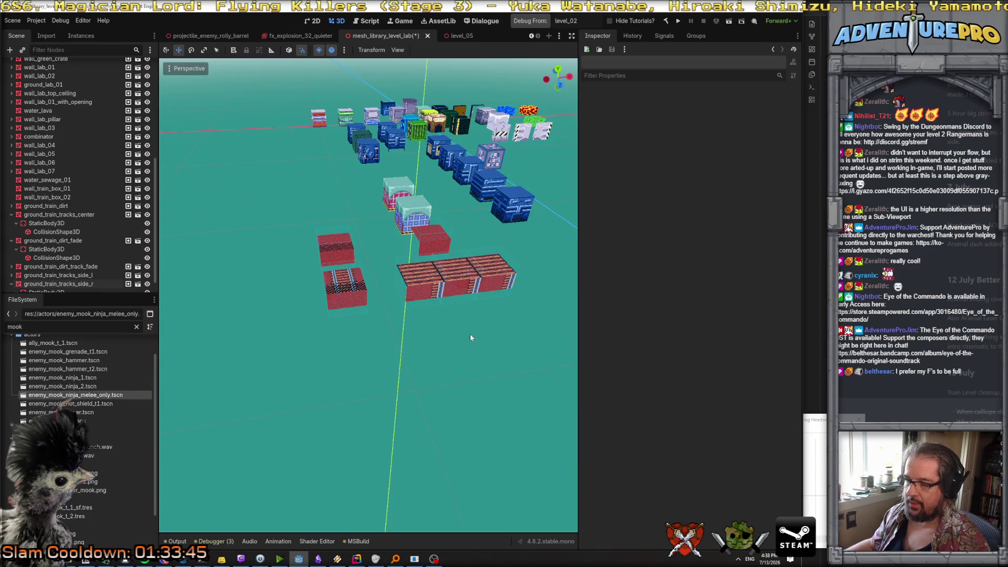
pyautogui.moveTo(471, 337)
pyautogui.mouseDown()
pyautogui.moveTo(462, 331)
pyautogui.moveTo(488, 336)
pyautogui.moveTo(473, 338)
pyautogui.mouseUp()
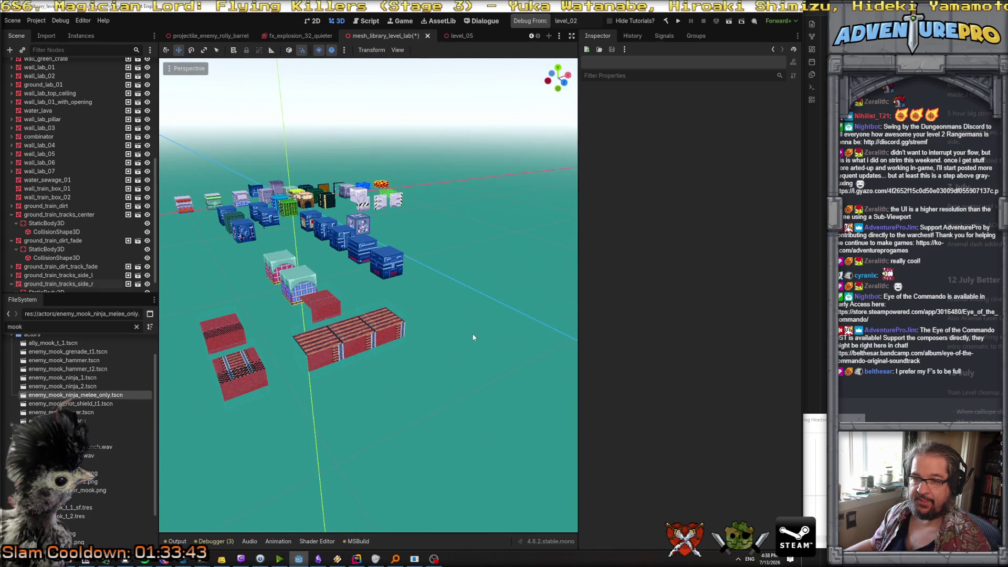
pyautogui.click(98, 275)
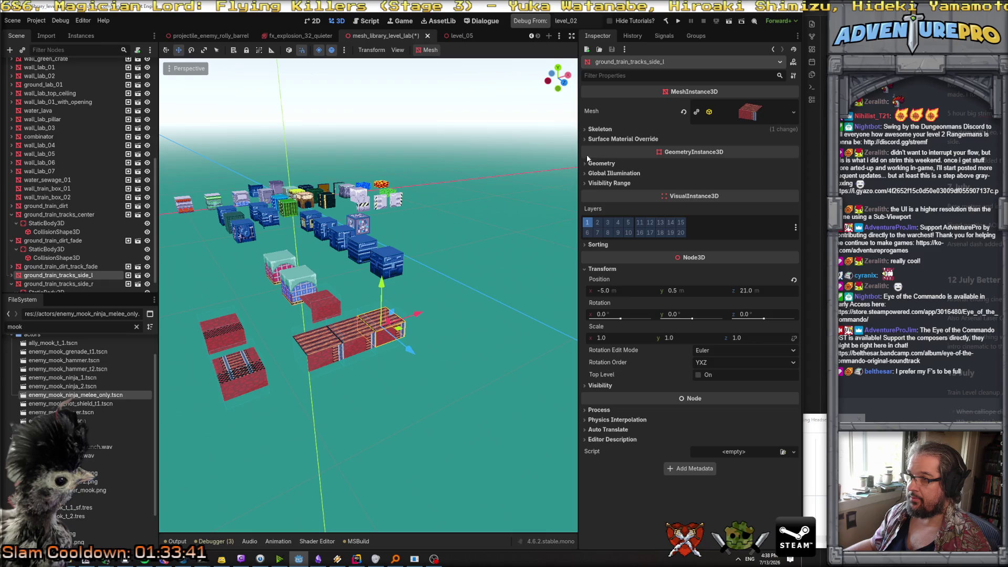
# Step: Make the ground_train_tracks_side_l mesh unique, then select the side_r tile
pyautogui.click(696, 112)
pyautogui.click(640, 349)
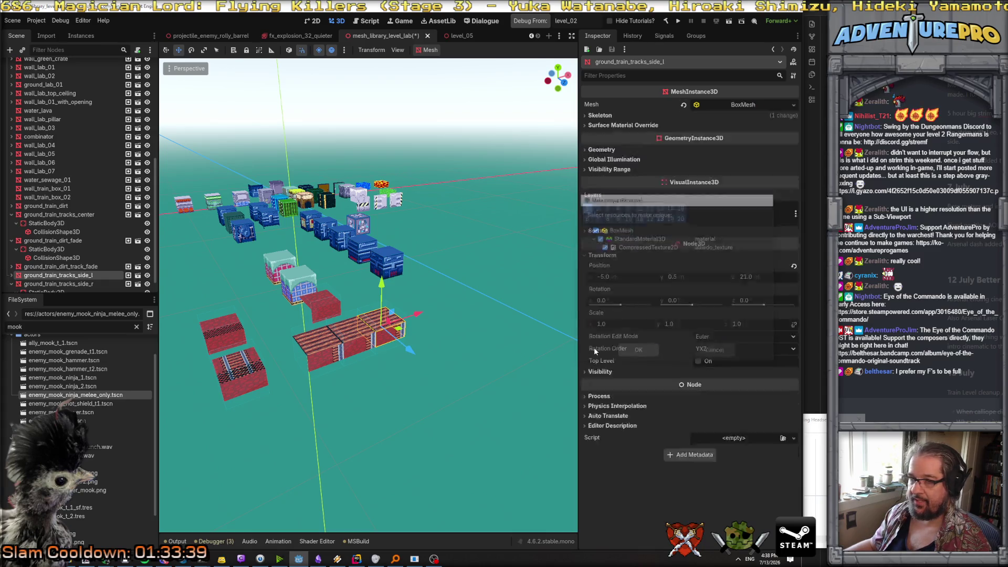
pyautogui.click(91, 284)
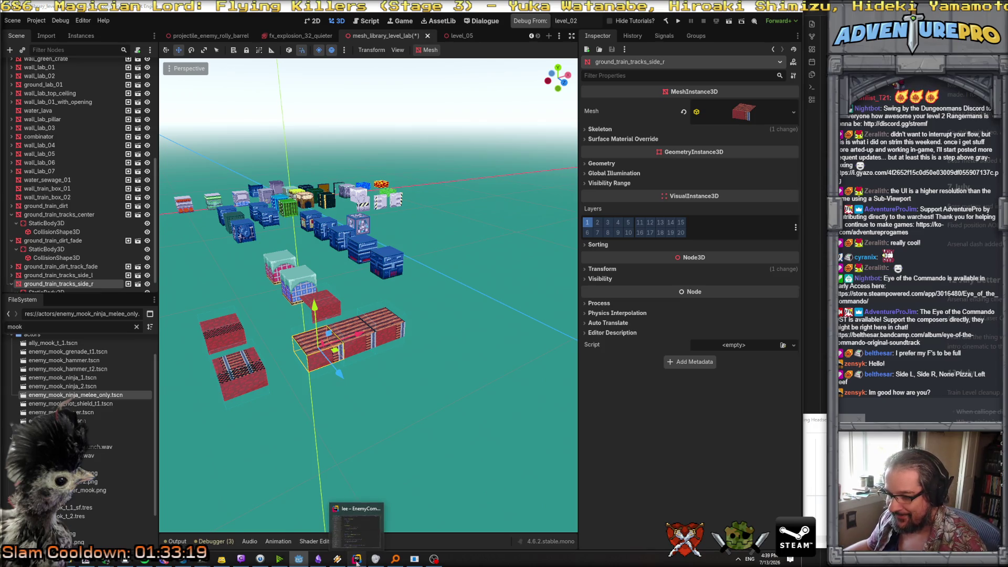
pyautogui.click(356, 559)
# Step: Save the tile sheet as area_lab_ground_train_tracks_side.png in the textures folder
pyautogui.click(124, 561)
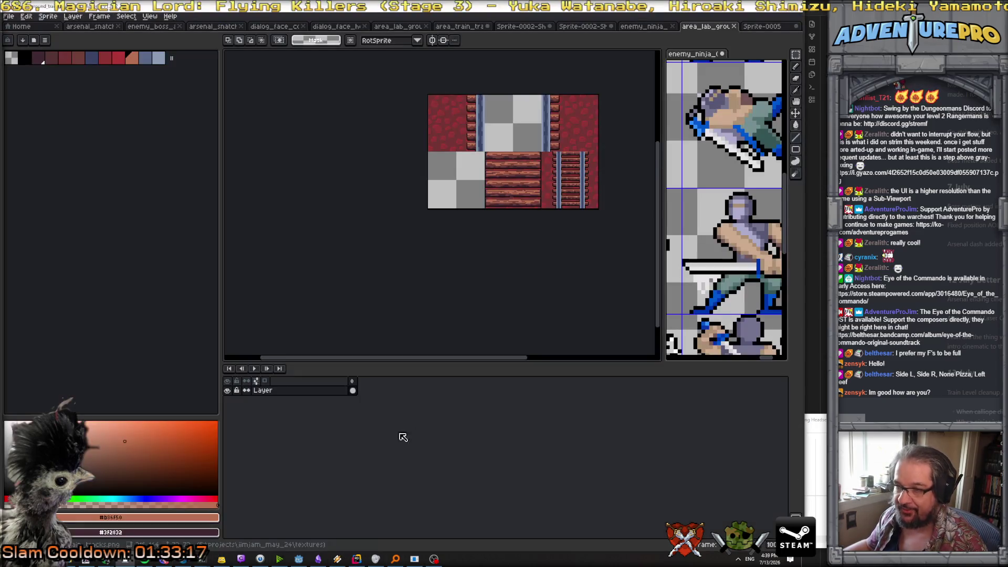
pyautogui.moveTo(504, 243); pyautogui.dragTo(418, 290)
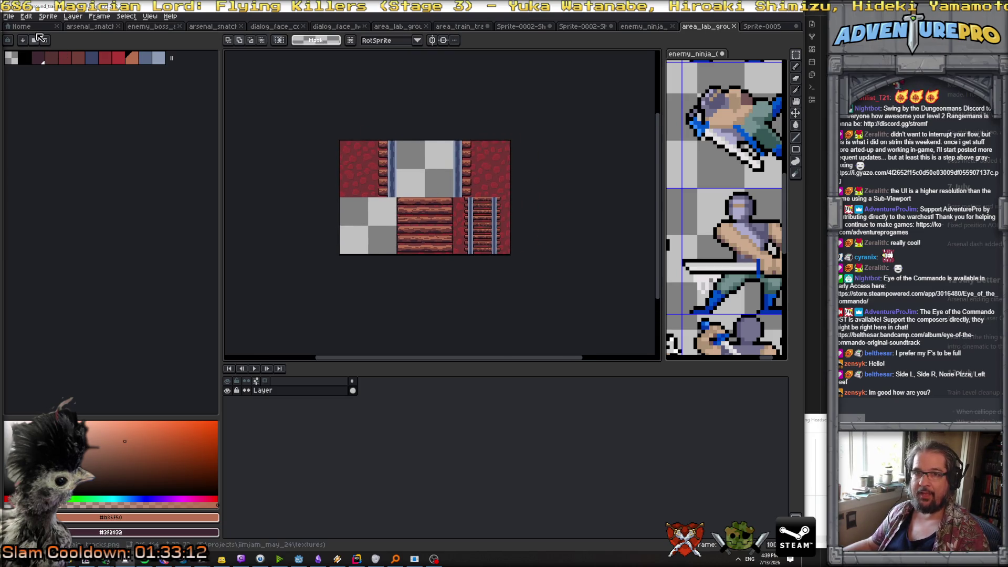
pyautogui.click(8, 16)
pyautogui.click(50, 65)
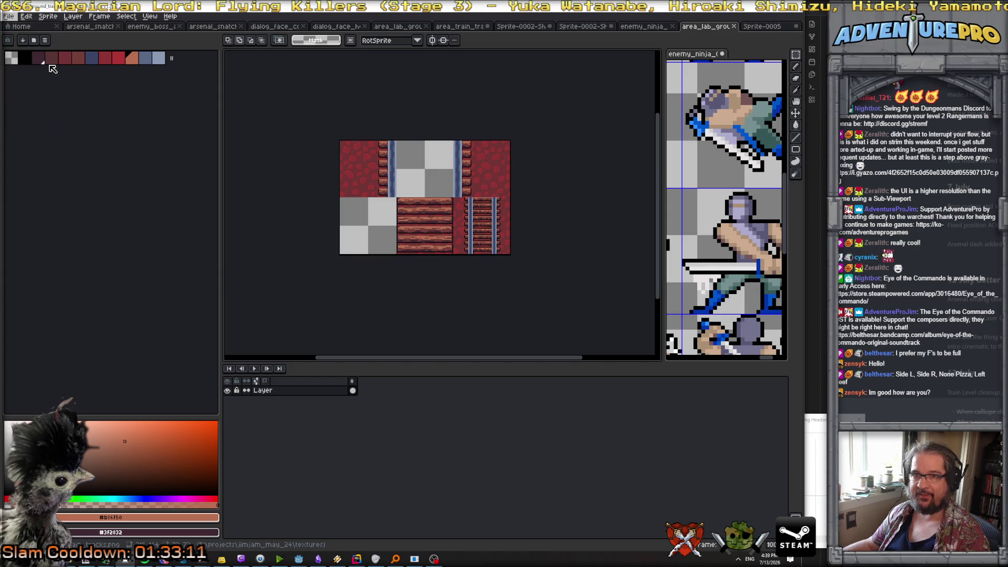
pyautogui.click(305, 499)
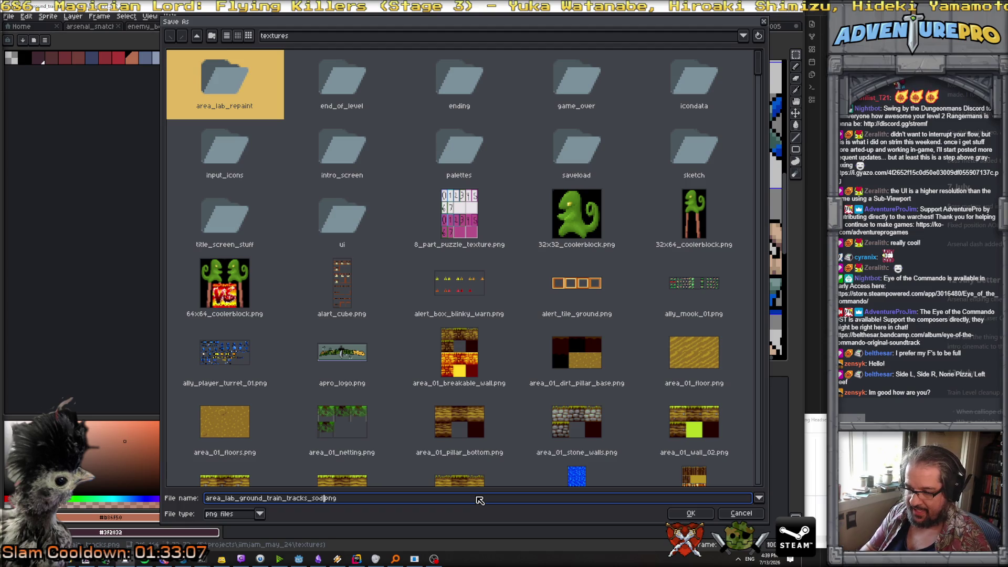
pyautogui.press('Return')
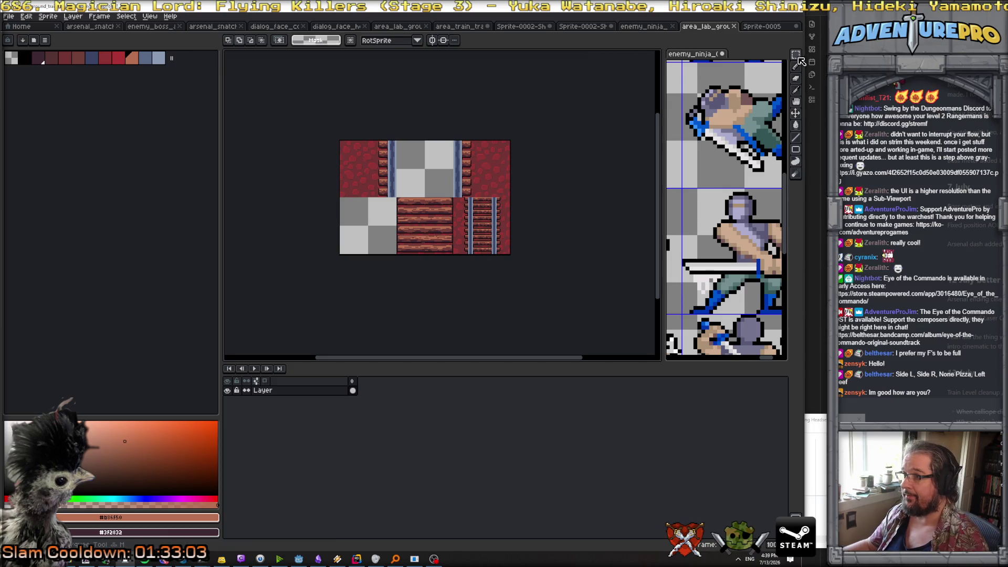
# Step: Cut the top-left rail tile and paste it onto a new layer over the lower-middle tile
pyautogui.scroll(1, 598, 146)
pyautogui.moveTo(581, 166); pyautogui.dragTo(672, 104)
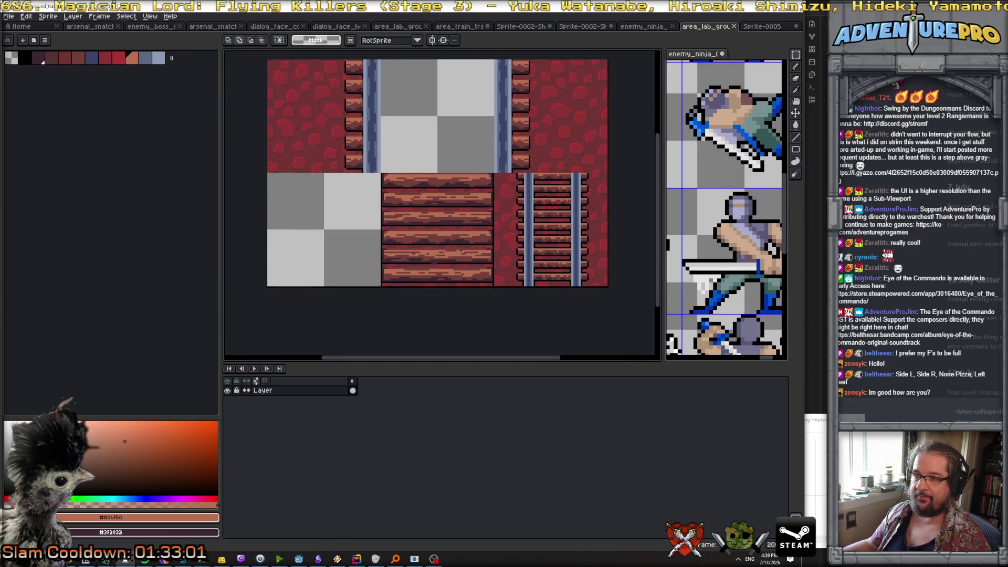
pyautogui.scroll(-1, 356, 153)
pyautogui.moveTo(378, 151); pyautogui.dragTo(376, 189)
pyautogui.press('m')
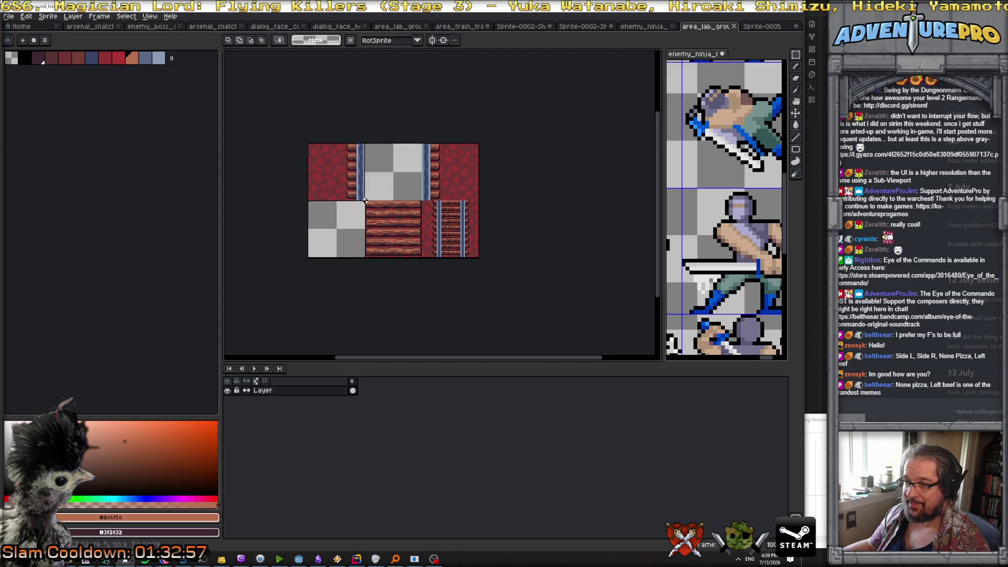
pyautogui.scroll(2, 365, 201)
pyautogui.moveTo(342, 212); pyautogui.dragTo(368, 227)
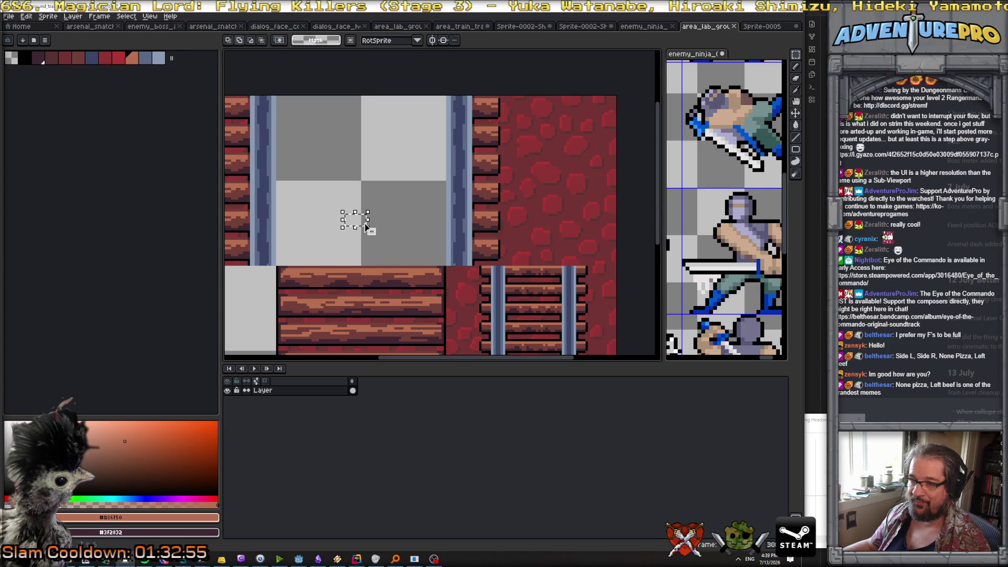
pyautogui.scroll(-2, 362, 223)
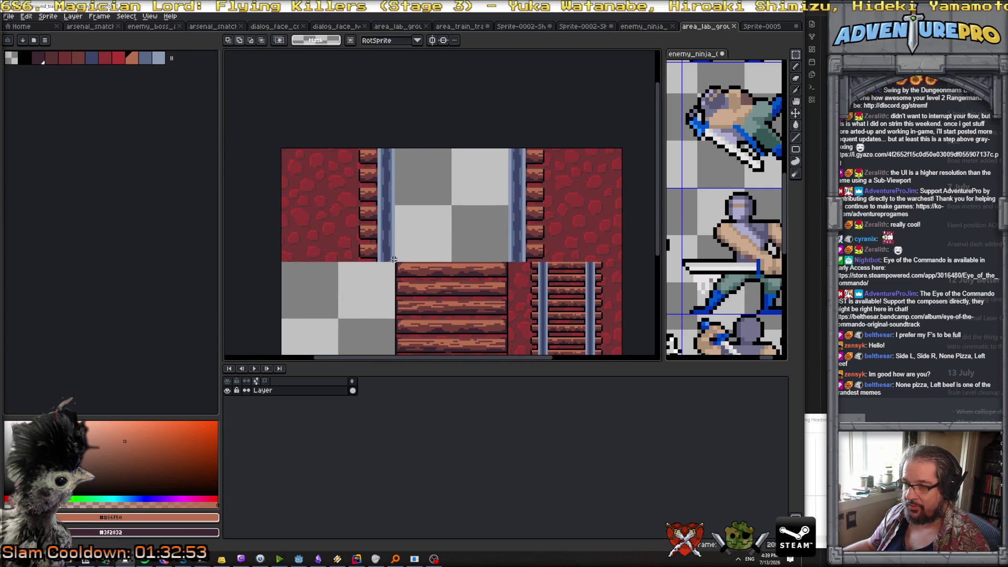
pyautogui.moveTo(393, 261); pyautogui.dragTo(280, 148)
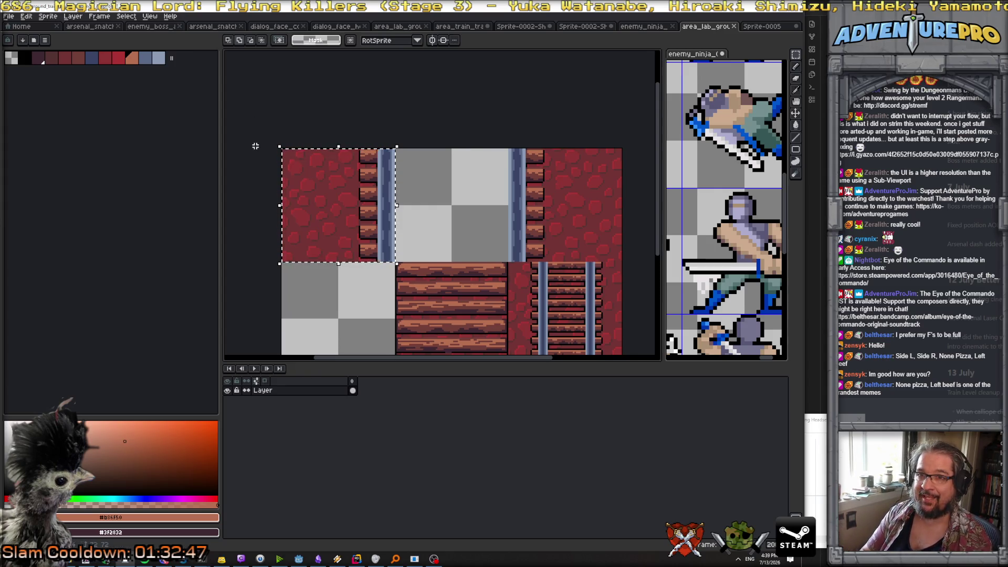
pyautogui.press('Delete')
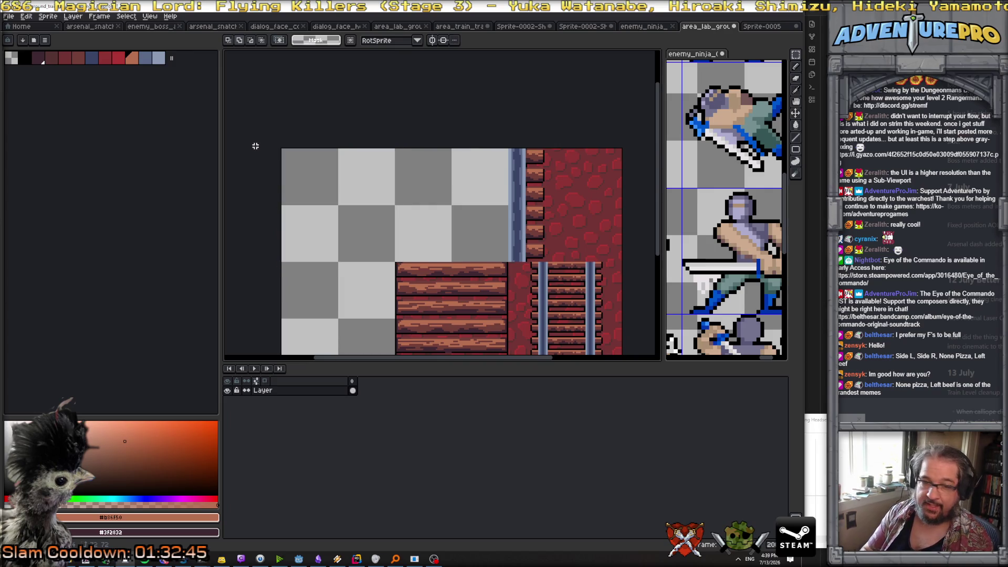
pyautogui.click(73, 16)
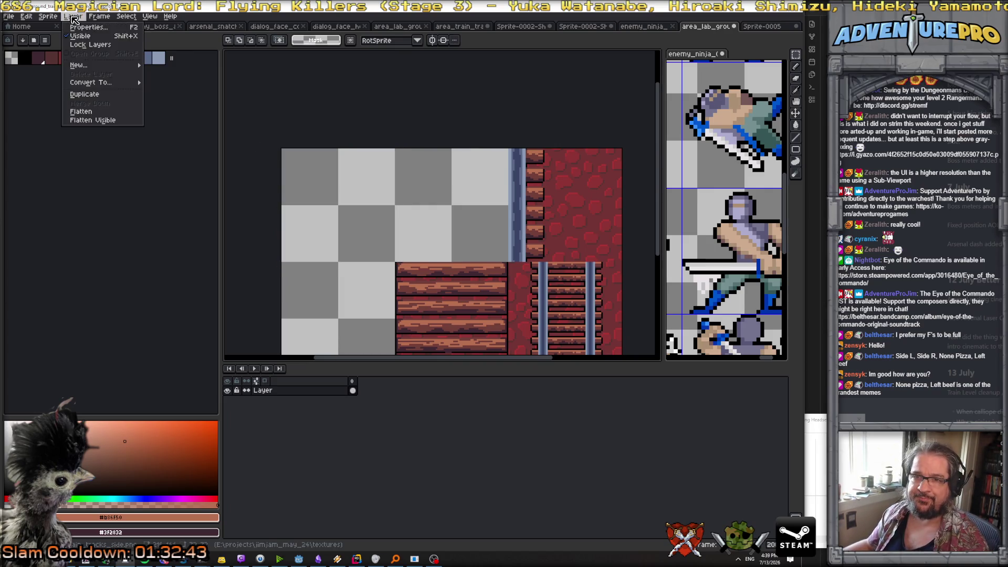
pyautogui.moveTo(103, 66)
pyautogui.click(168, 65)
pyautogui.hotkey('ctrl', 'v')
pyautogui.moveTo(377, 239); pyautogui.dragTo(491, 350)
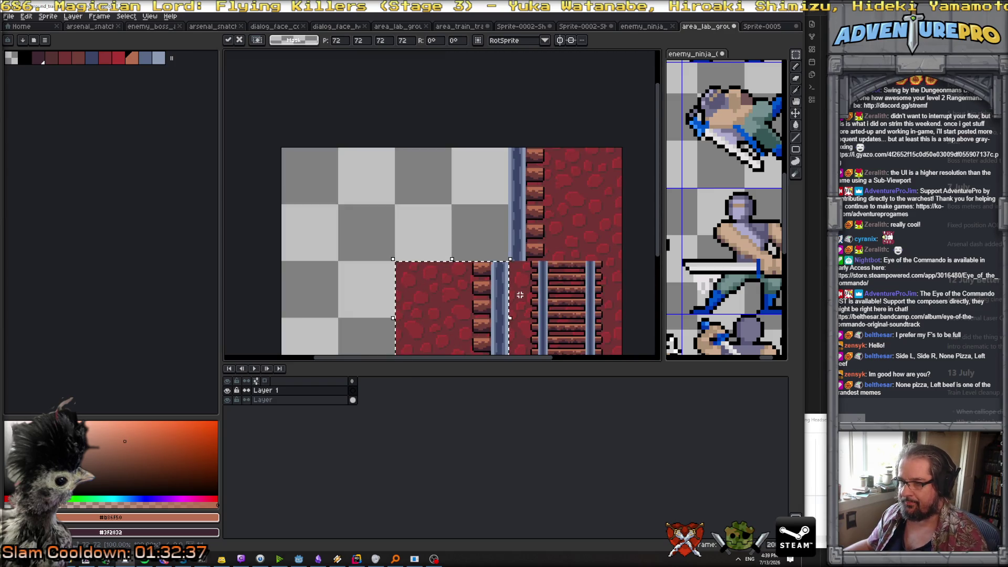
pyautogui.click(519, 295)
# Step: Move the top-right rail tile down to the bottom row and re-save the sheet as PNG
pyautogui.moveTo(473, 227)
pyautogui.mouseDown()
pyautogui.moveTo(275, 128)
pyautogui.moveTo(290, 176)
pyautogui.mouseUp()
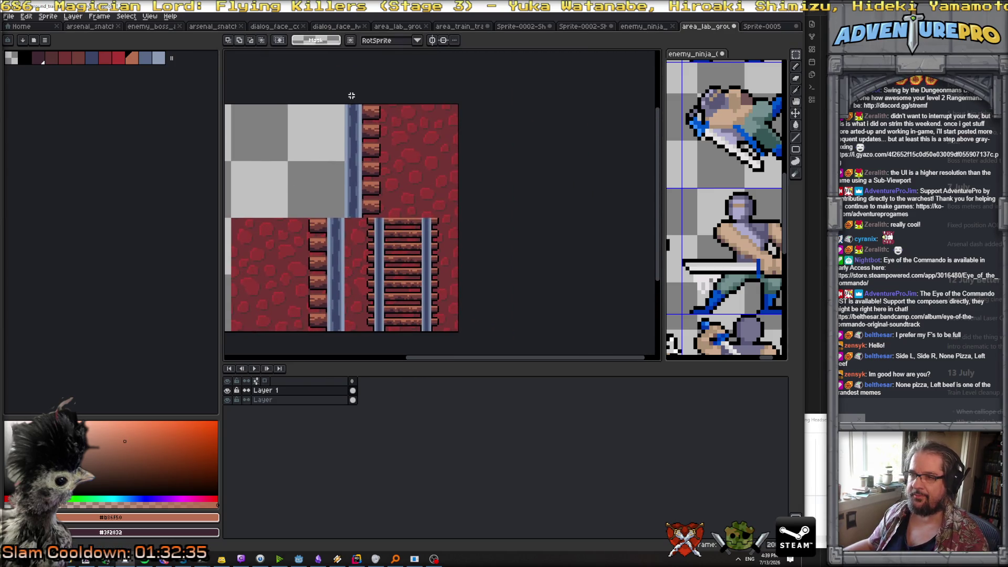
pyautogui.moveTo(345, 105); pyautogui.dragTo(459, 219)
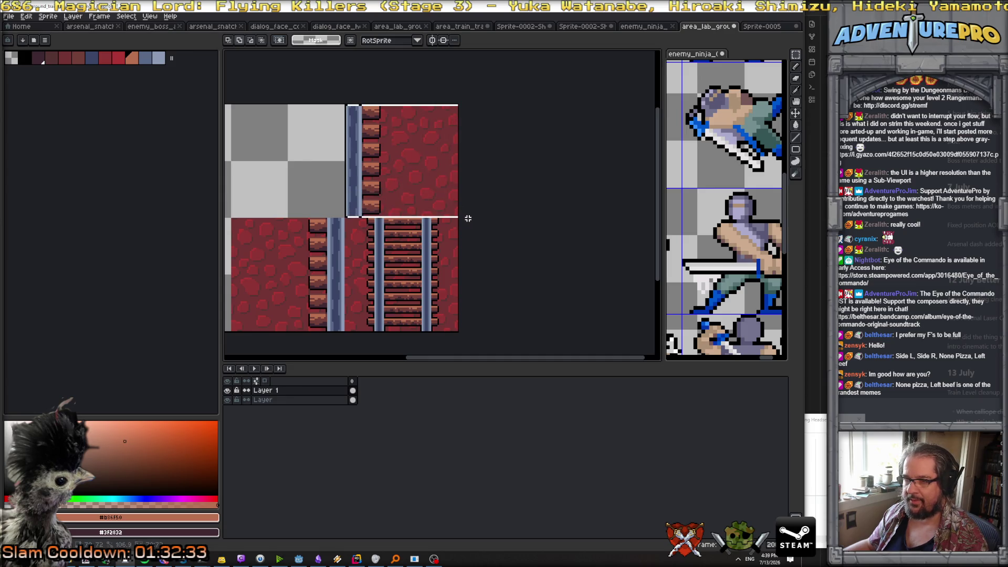
pyautogui.click(310, 400)
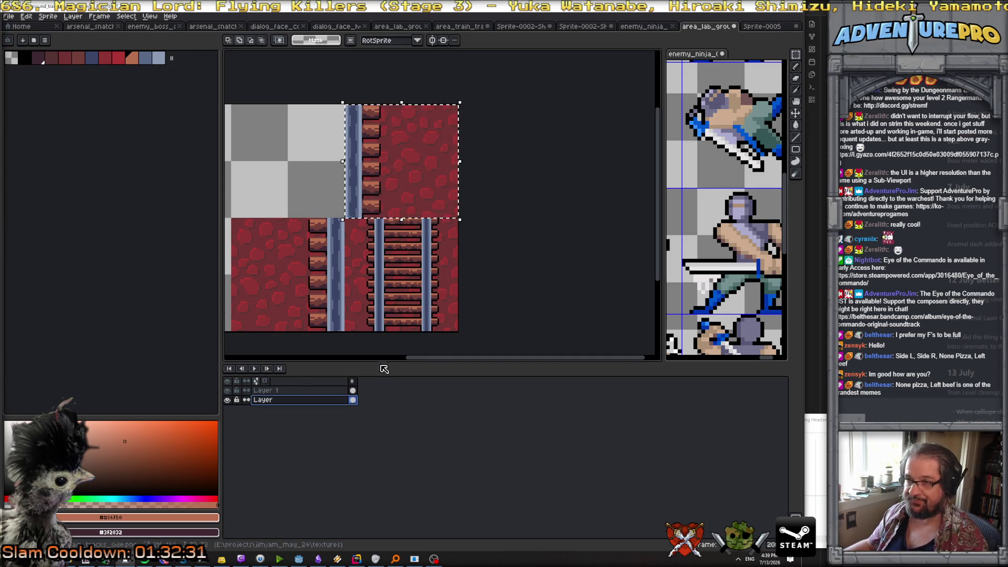
pyautogui.press('Delete')
pyautogui.click(310, 391)
pyautogui.hotkey('ctrl', 'v')
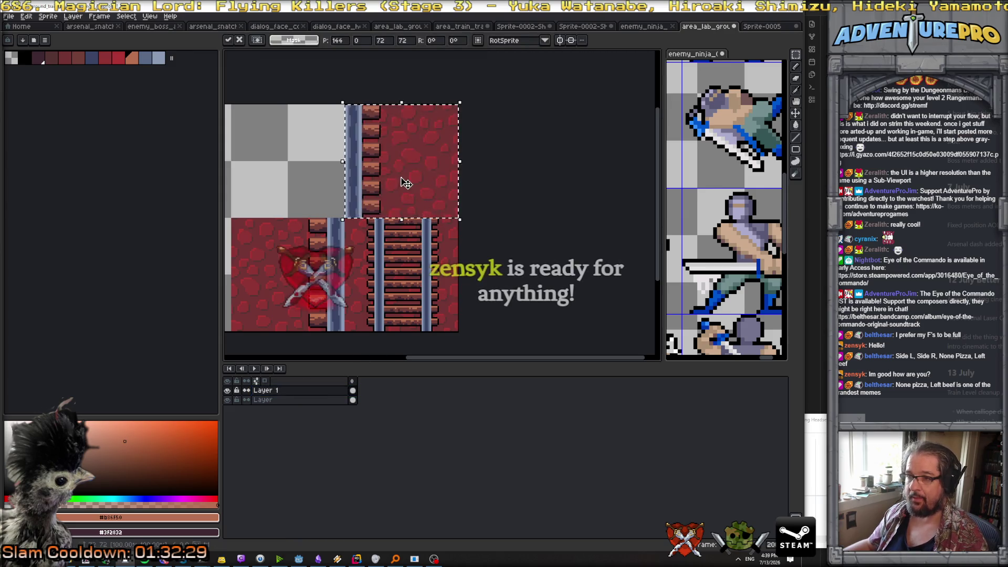
pyautogui.moveTo(405, 180); pyautogui.dragTo(405, 296)
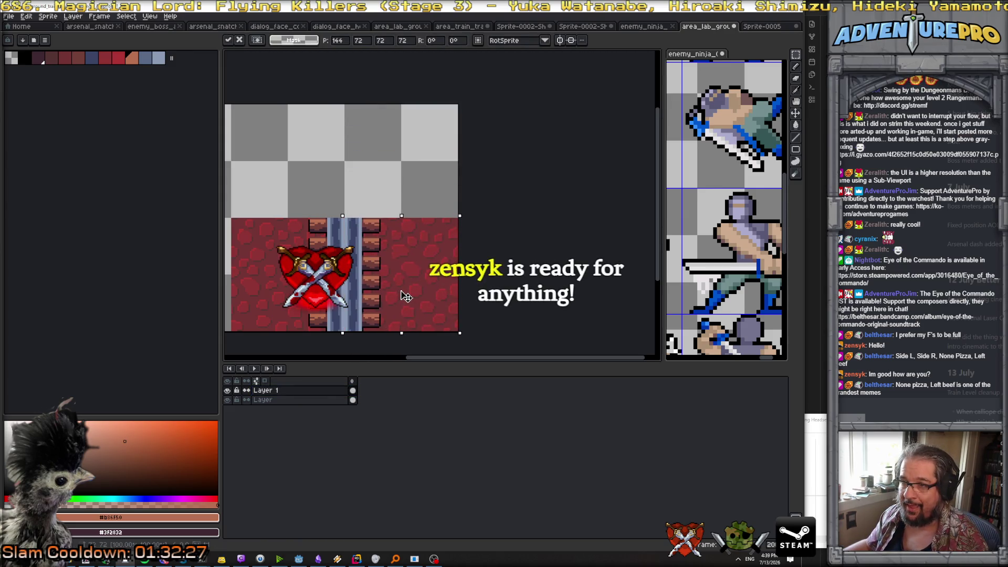
pyautogui.press('Return')
pyautogui.hotkey('ctrl', 's')
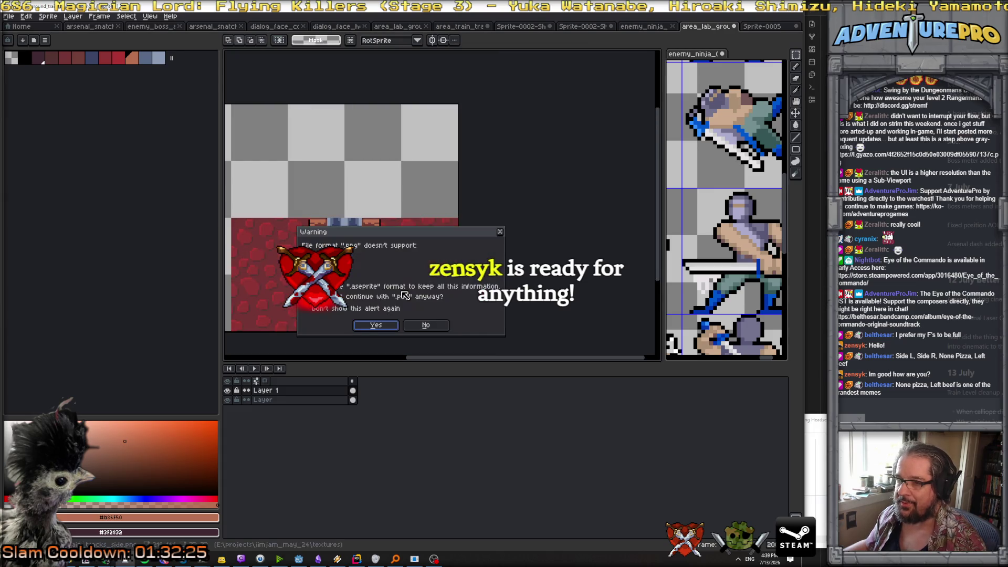
pyautogui.click(362, 326)
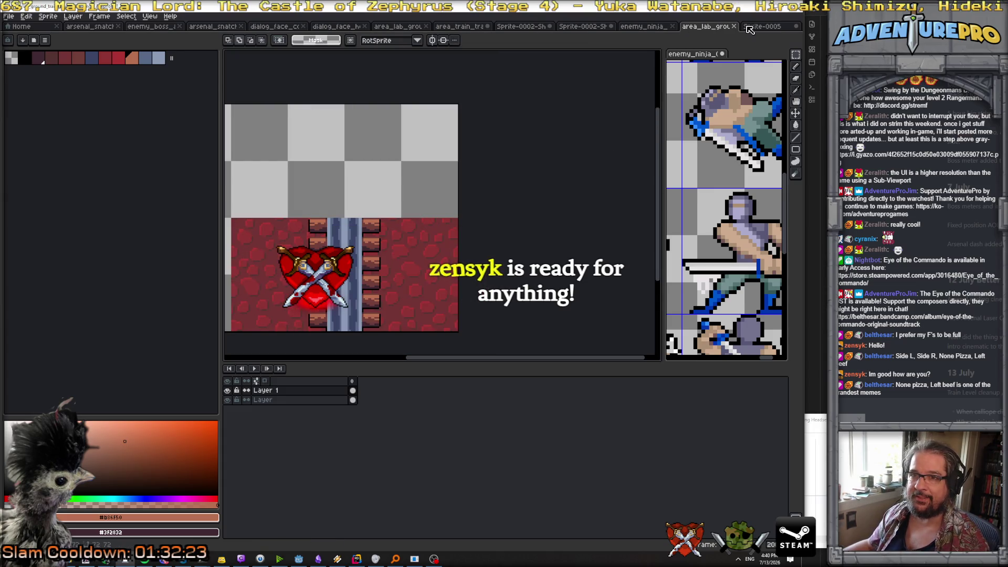
# Step: Assign the red centred-rail train track texture as the side_r tile's albedo via Quick Load
pyautogui.click(298, 560)
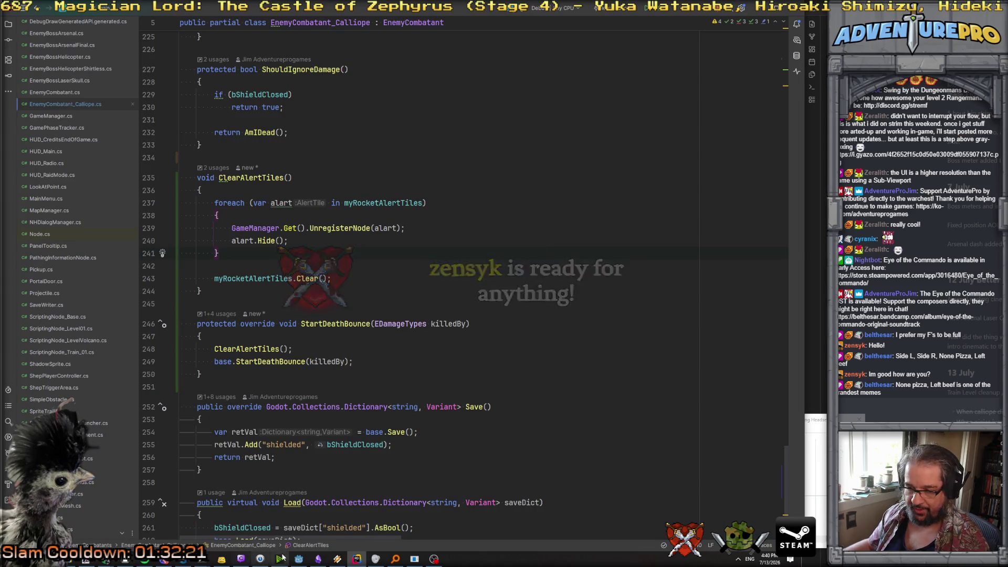
pyautogui.click(298, 560)
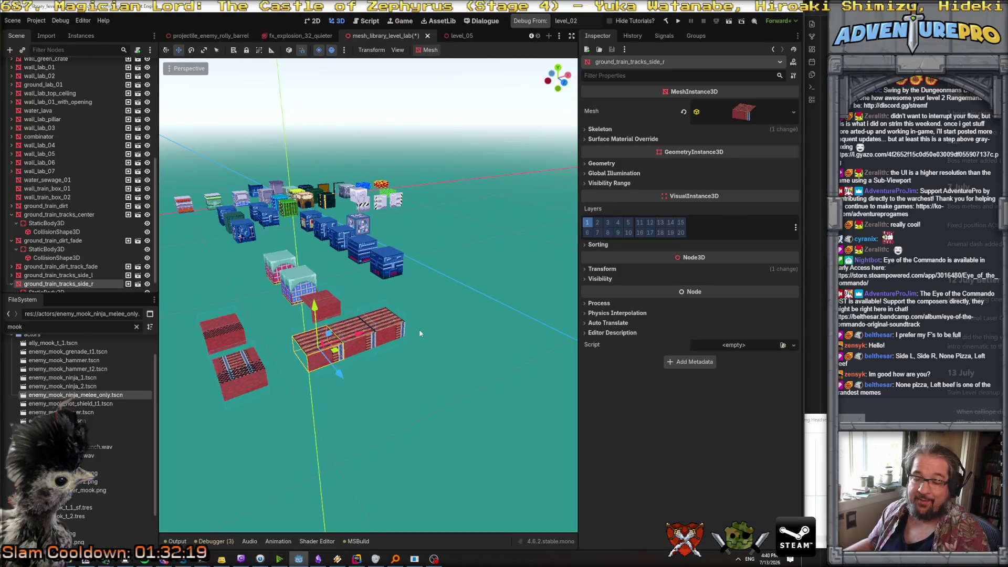
pyautogui.moveTo(433, 345); pyautogui.dragTo(473, 328)
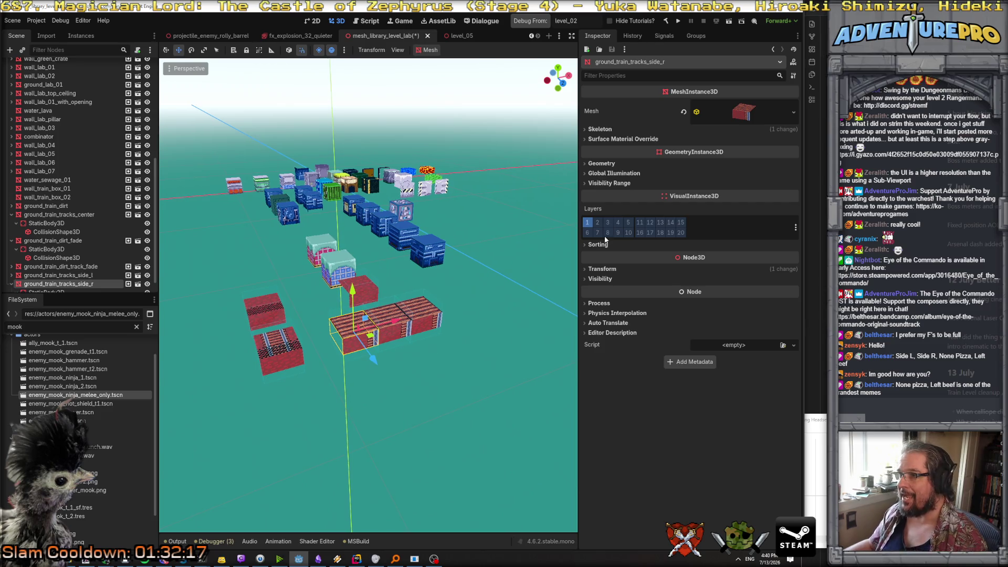
pyautogui.click(739, 116)
pyautogui.click(740, 259)
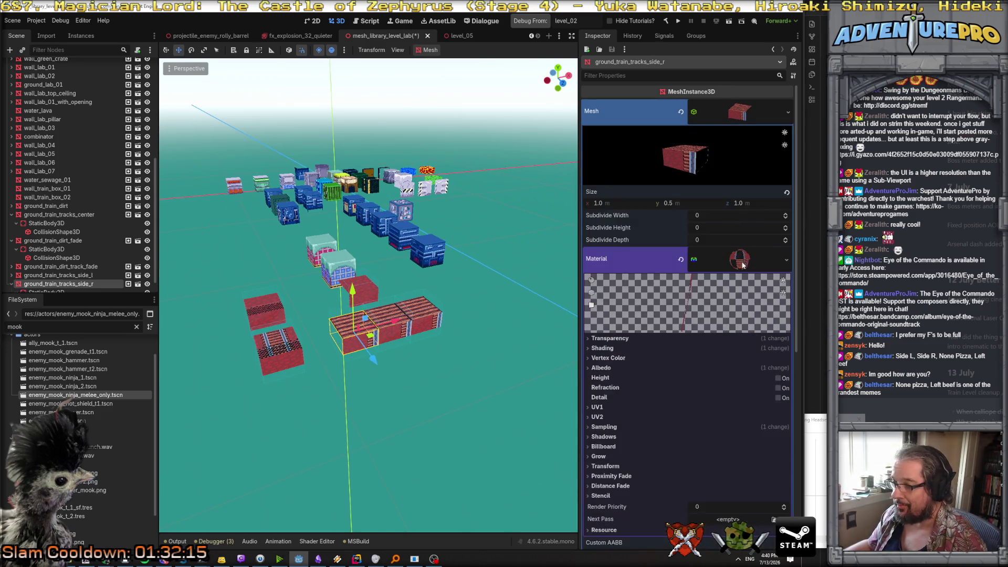
pyautogui.scroll(-2, 692, 402)
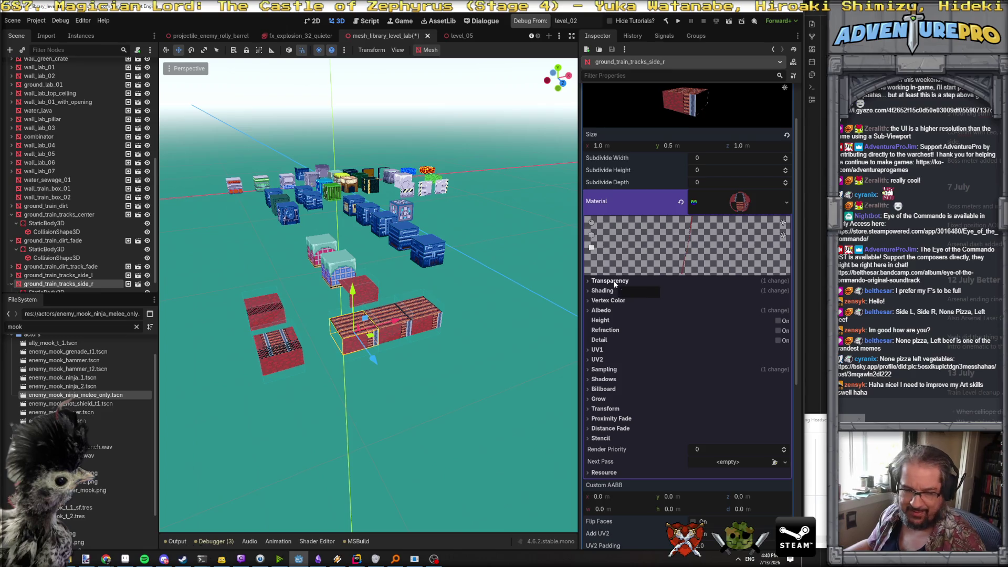
pyautogui.click(612, 281)
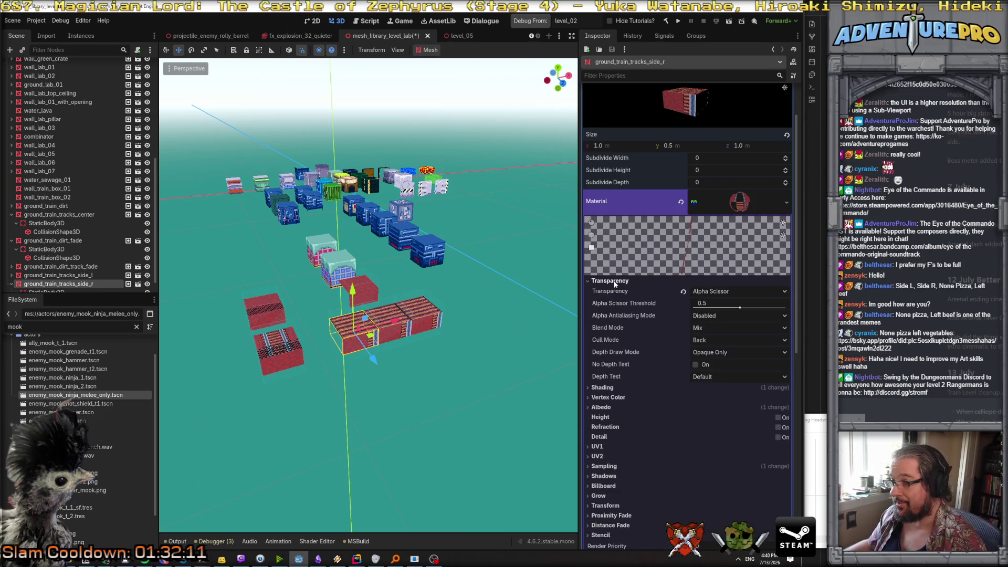
pyautogui.click(612, 281)
pyautogui.click(605, 311)
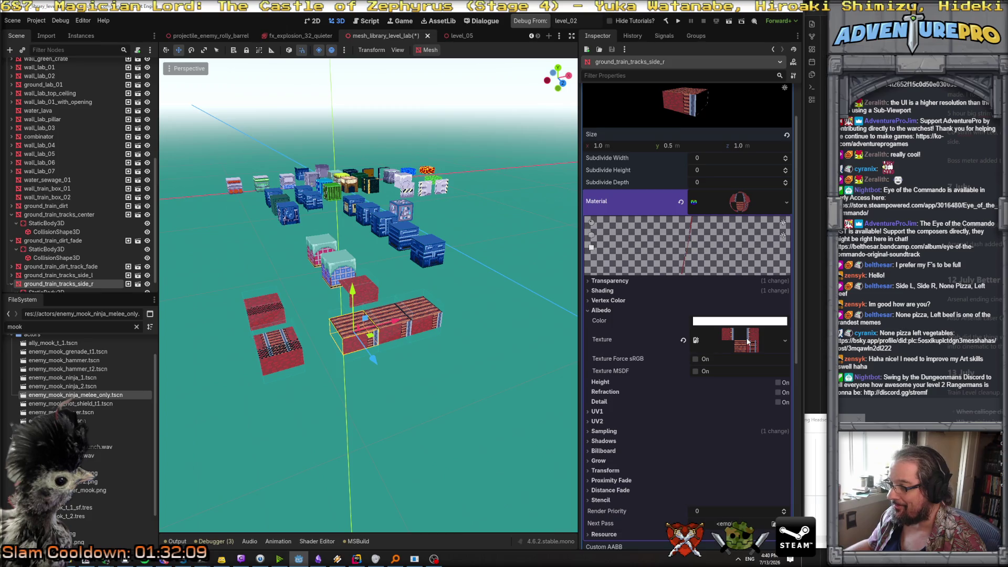
pyautogui.click(776, 342)
pyautogui.click(784, 341)
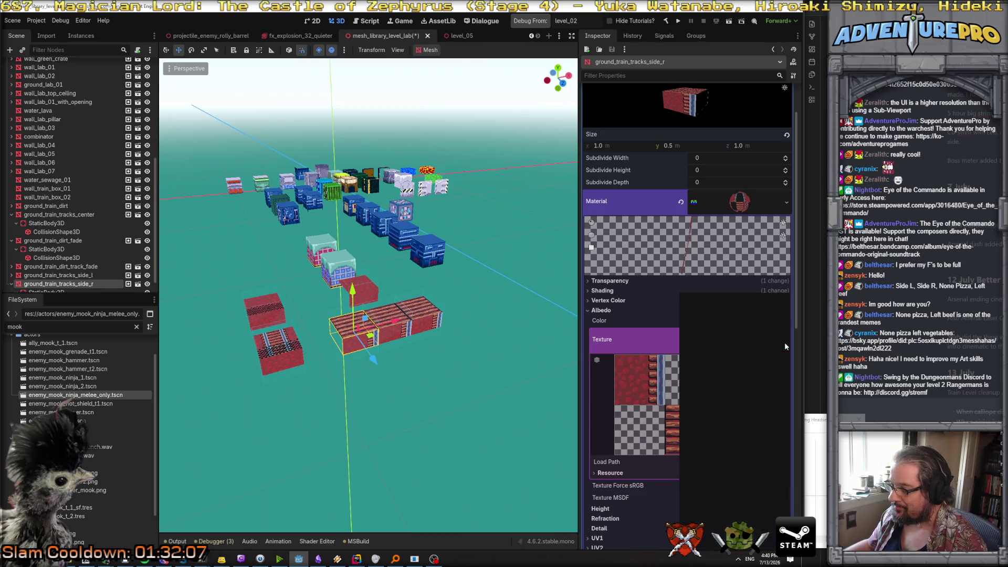
pyautogui.click(714, 476)
pyautogui.write('t')
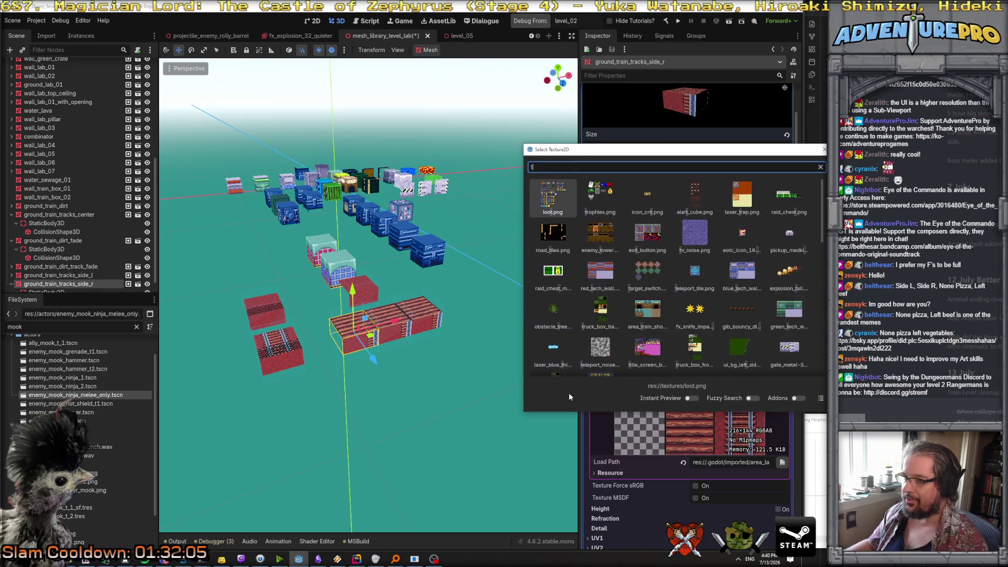
pyautogui.write('rain_tra')
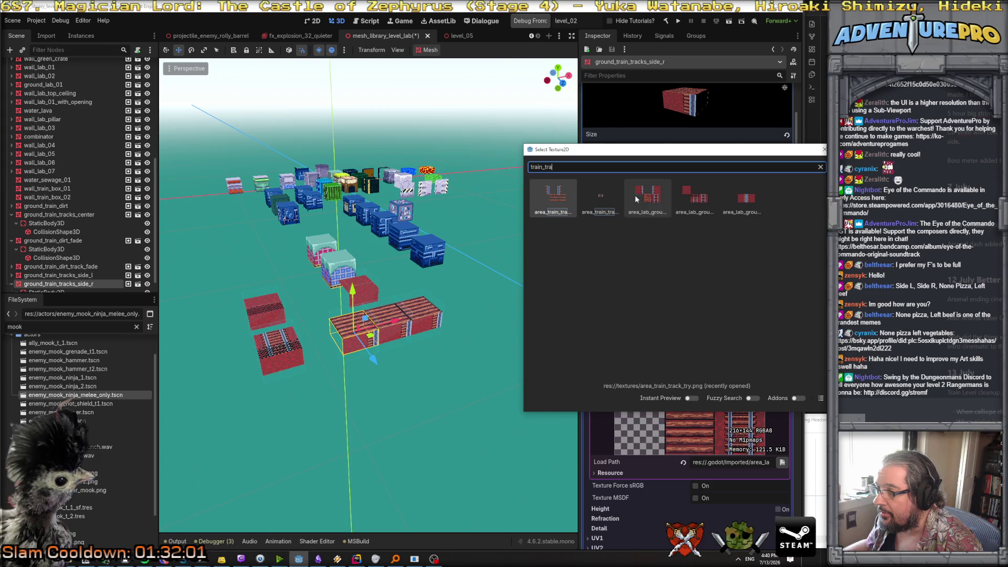
pyautogui.doubleClick(759, 209)
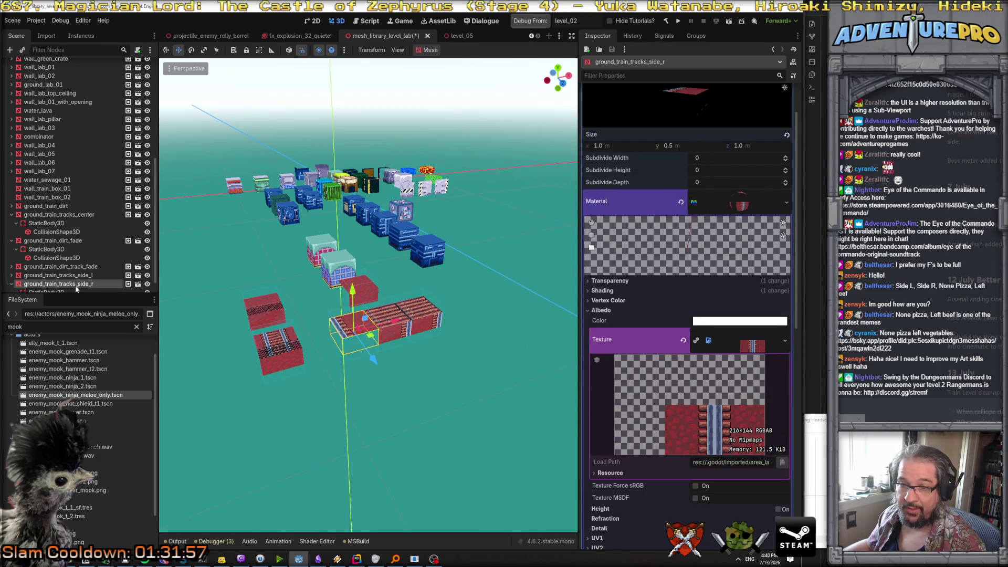
# Step: Bring the track pieces into close view and select the left side track piece
pyautogui.press('w')
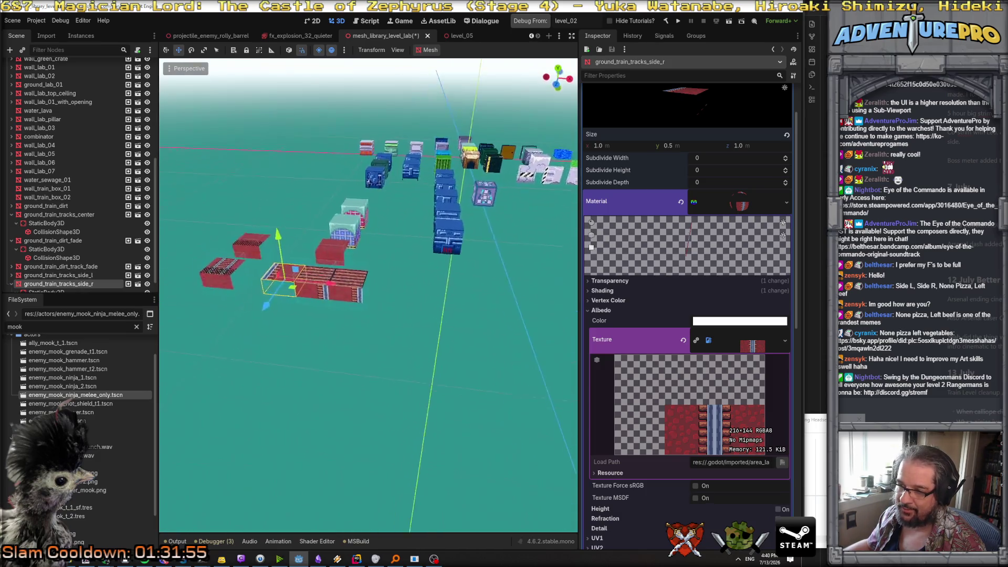
pyautogui.press('f')
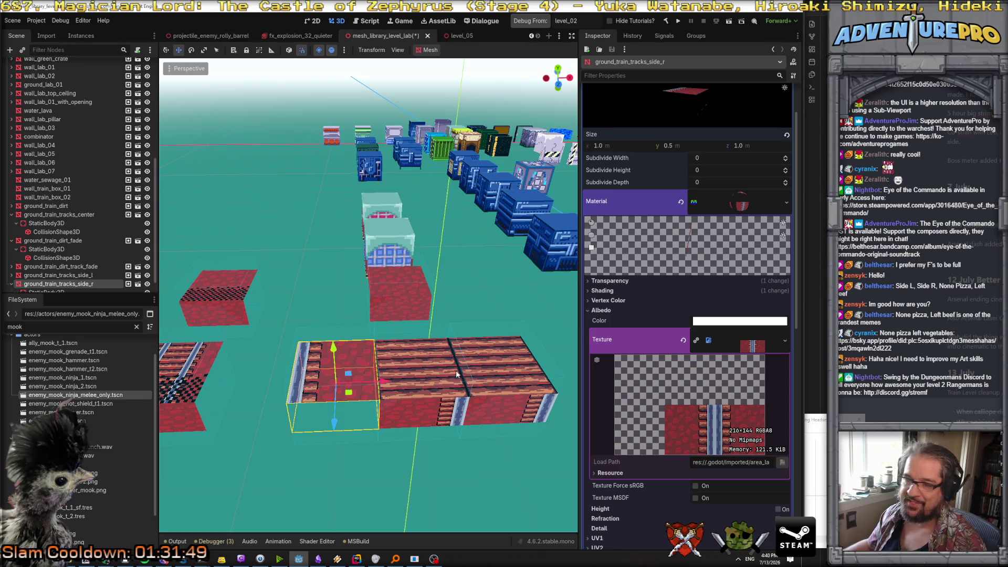
pyautogui.click(94, 276)
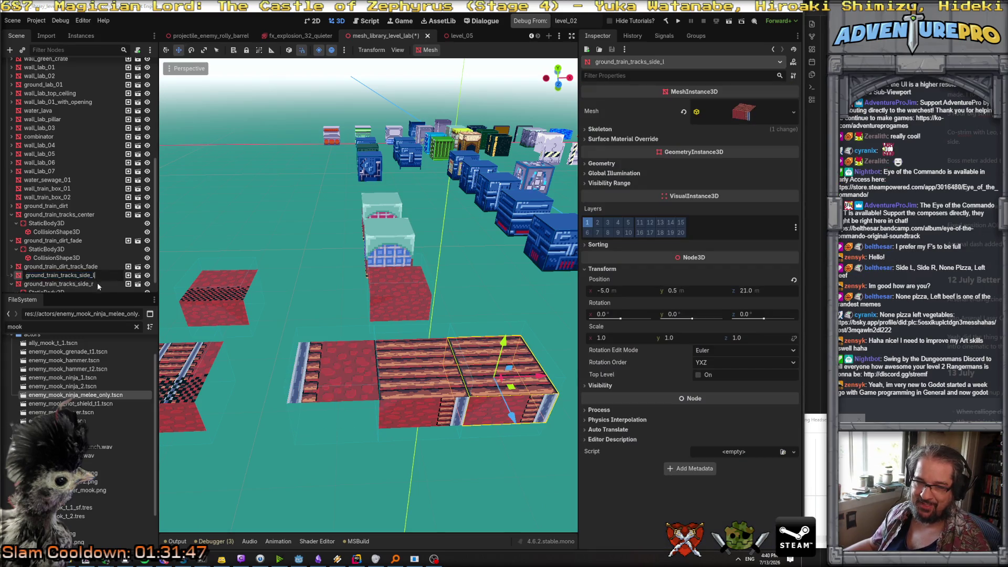
# Step: Delete the ground_train_tracks_side_r node and select ground_train_tracks_side_l
pyautogui.click(52, 284)
pyautogui.click(55, 276)
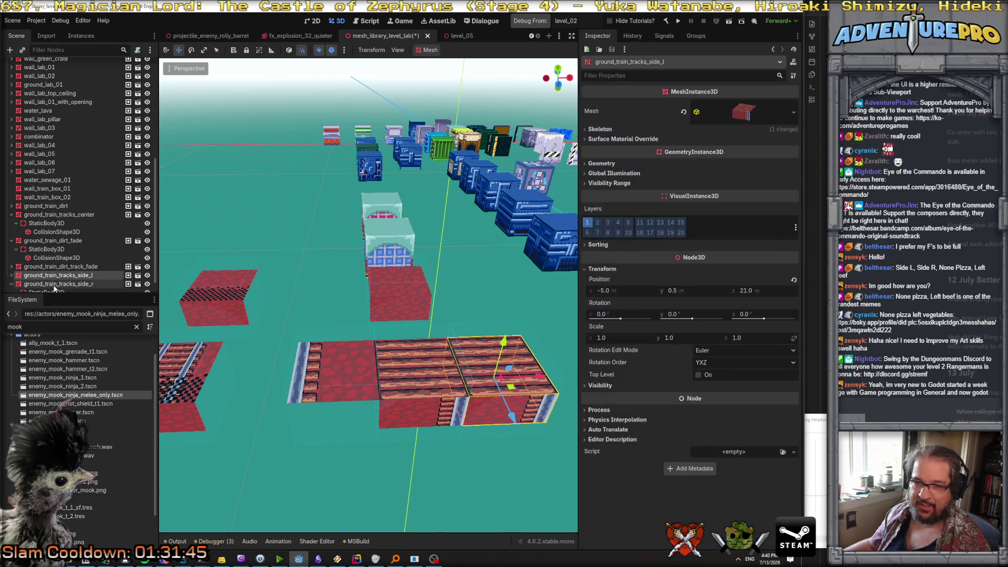
pyautogui.click(54, 284)
pyautogui.rightClick(54, 284)
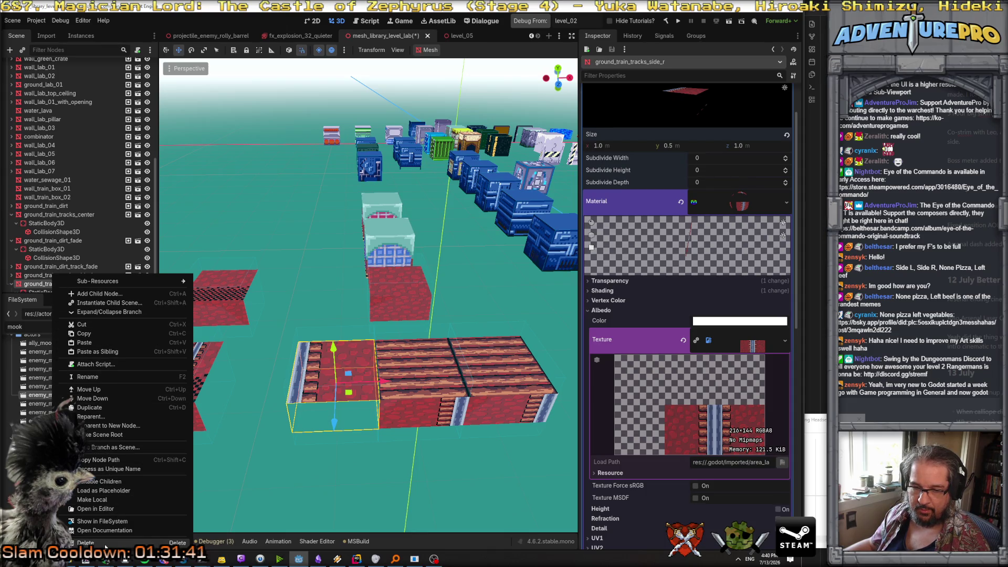
pyautogui.click(87, 543)
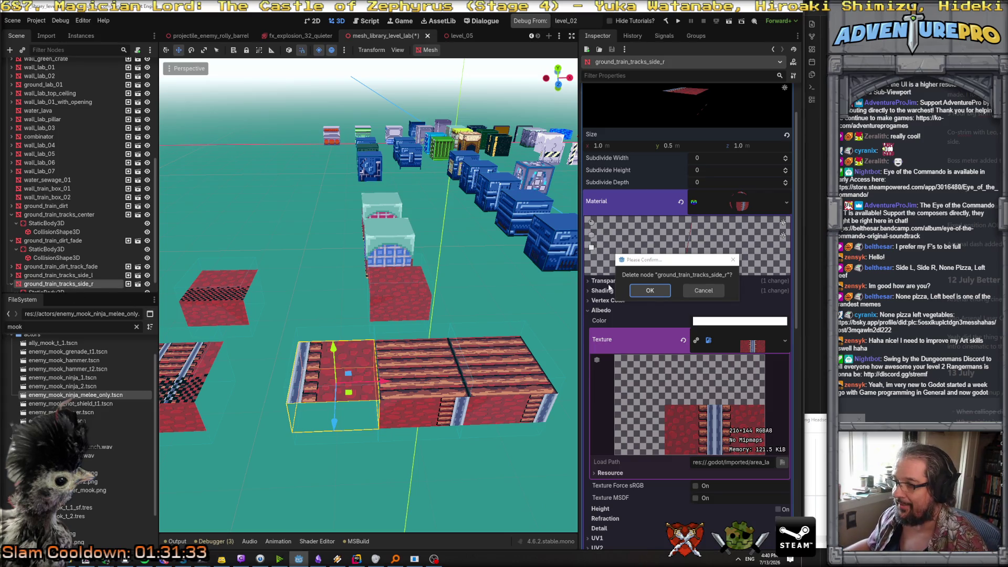
pyautogui.press('Return')
pyautogui.click(87, 284)
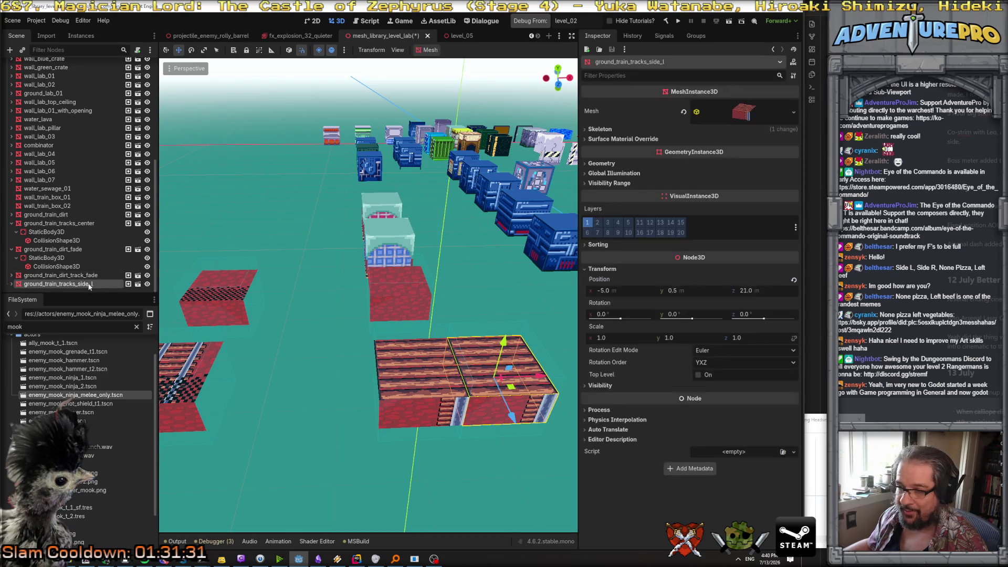
# Step: Quick-load the train_tr rail track texture into the side piece's albedo
pyautogui.click(742, 111)
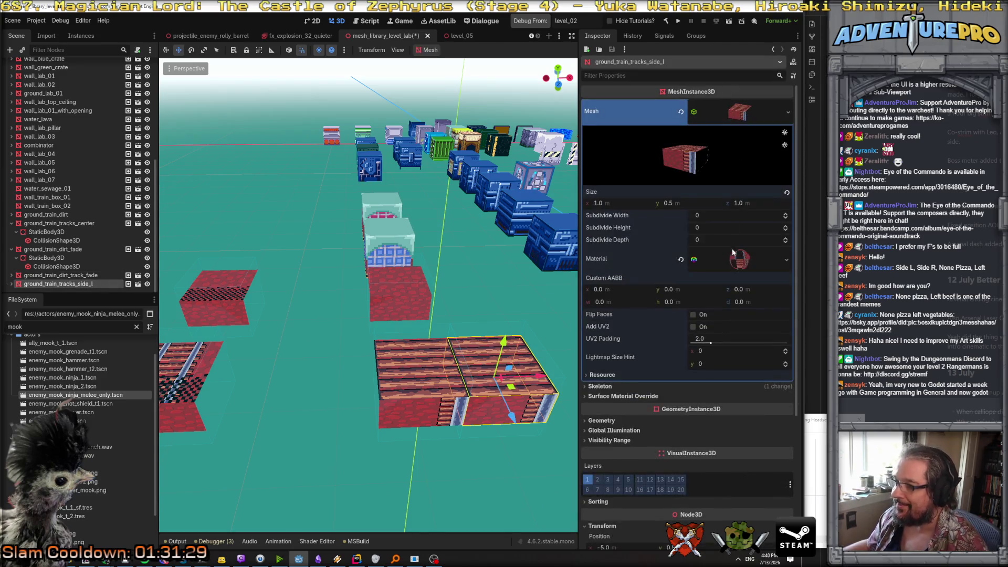
pyautogui.click(740, 259)
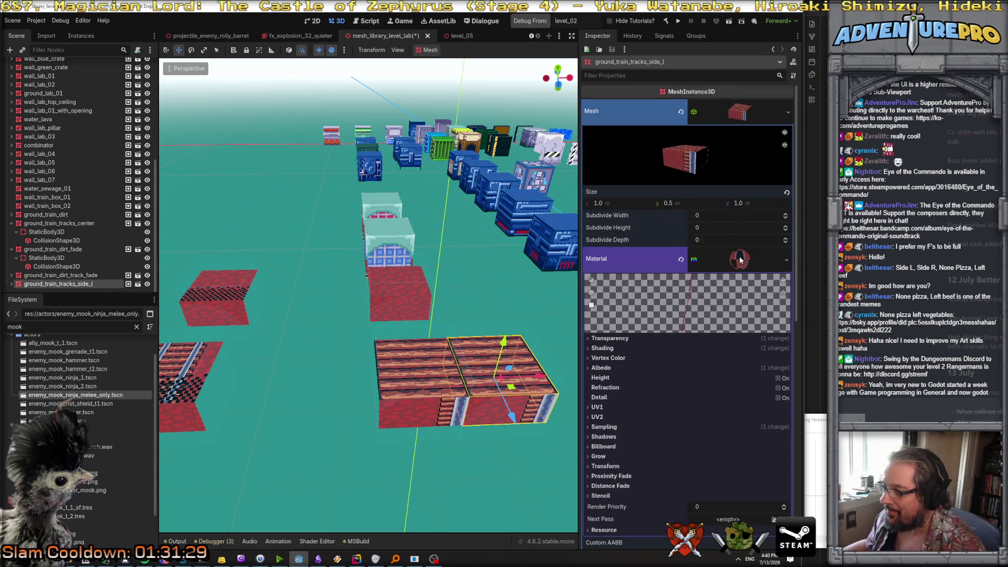
pyautogui.click(601, 368)
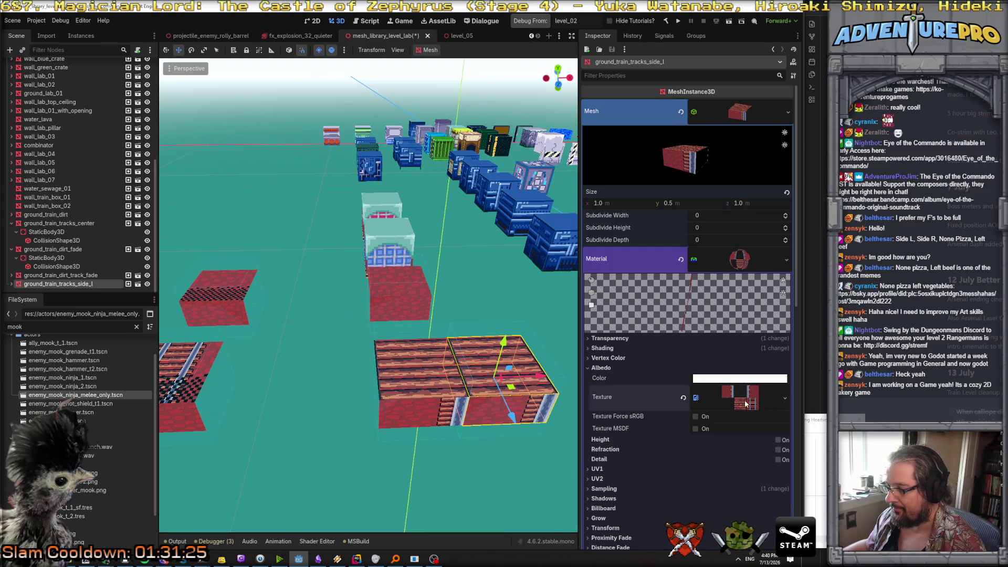
pyautogui.click(740, 397)
pyautogui.click(784, 400)
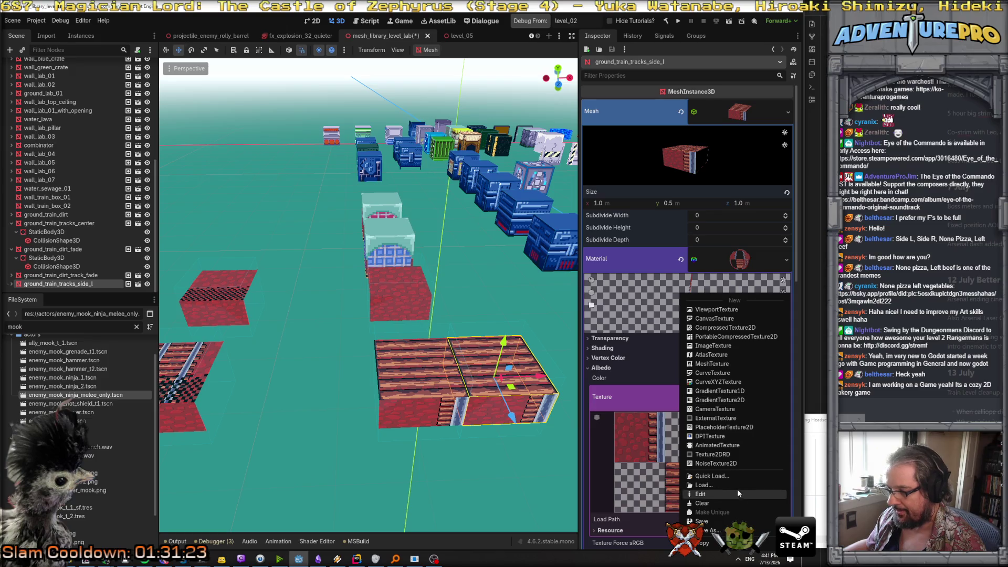
pyautogui.click(725, 478)
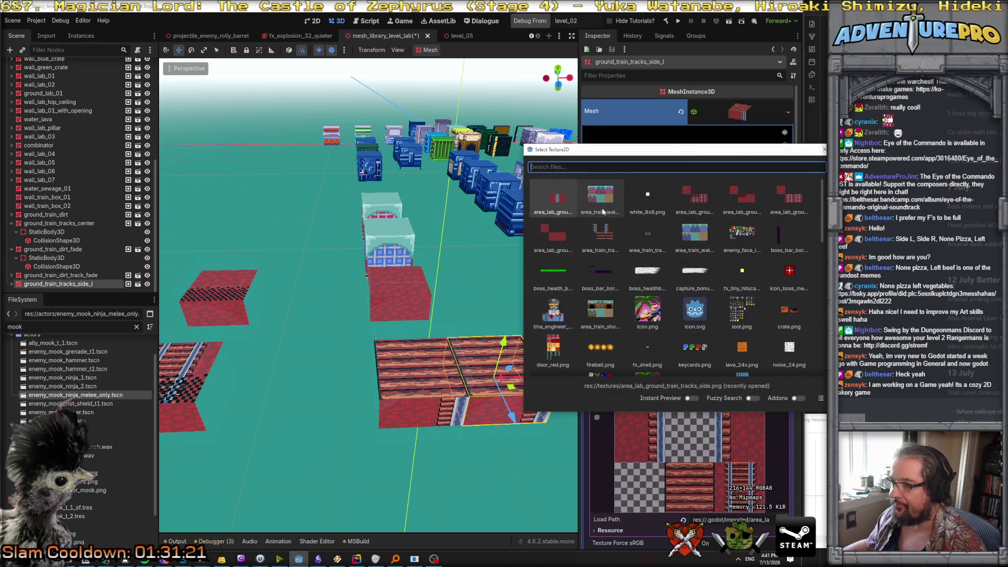
pyautogui.write('train_tr')
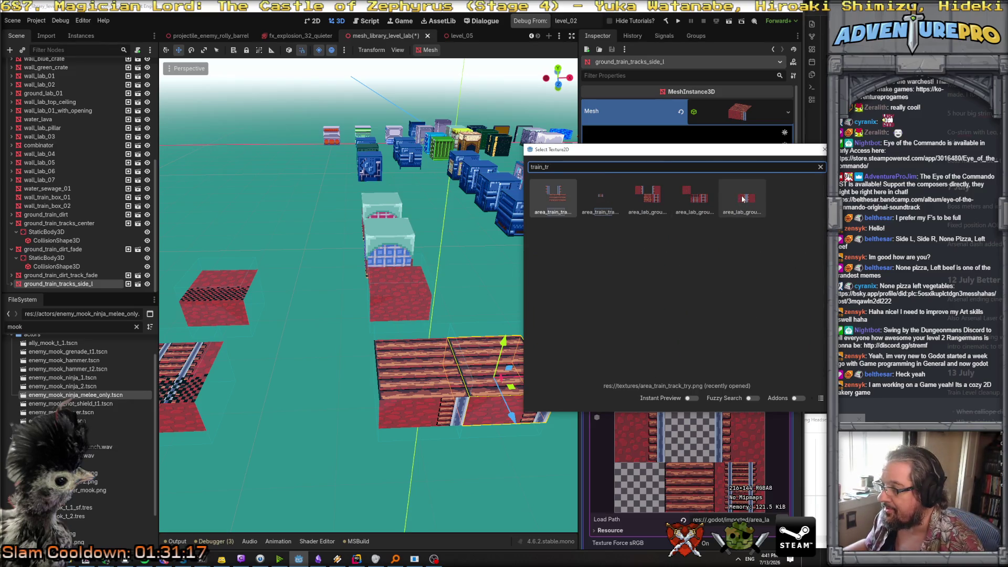
pyautogui.doubleClick(742, 199)
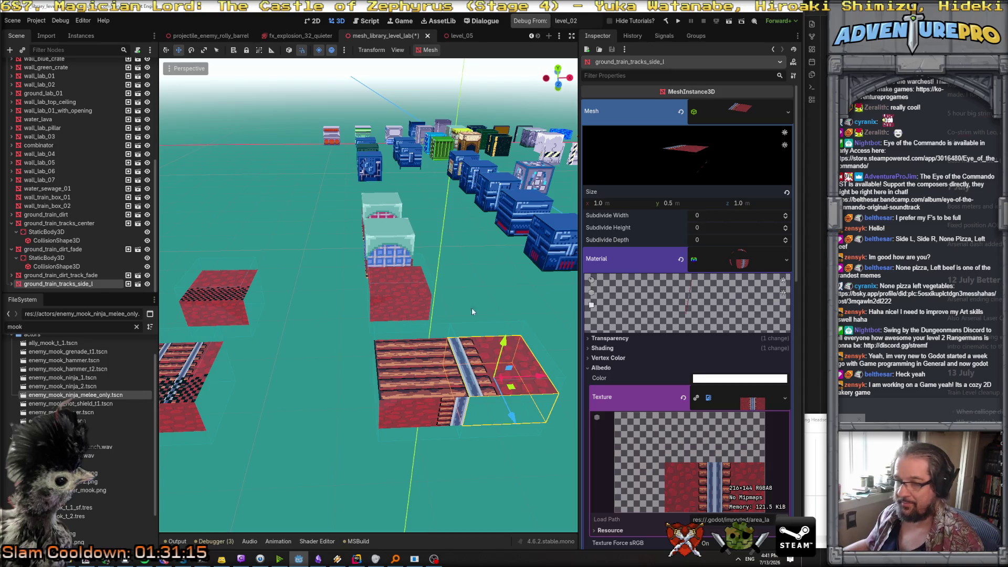
# Step: Rename the piece to ground_train_tracks_side by dropping _l, and save the scene
pyautogui.doubleClick(93, 282)
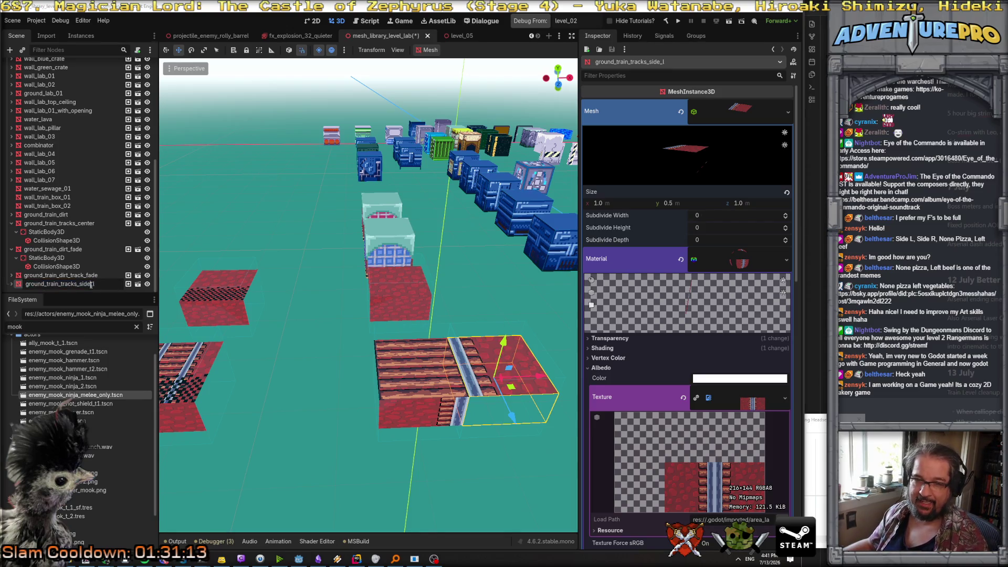
pyautogui.click(105, 284)
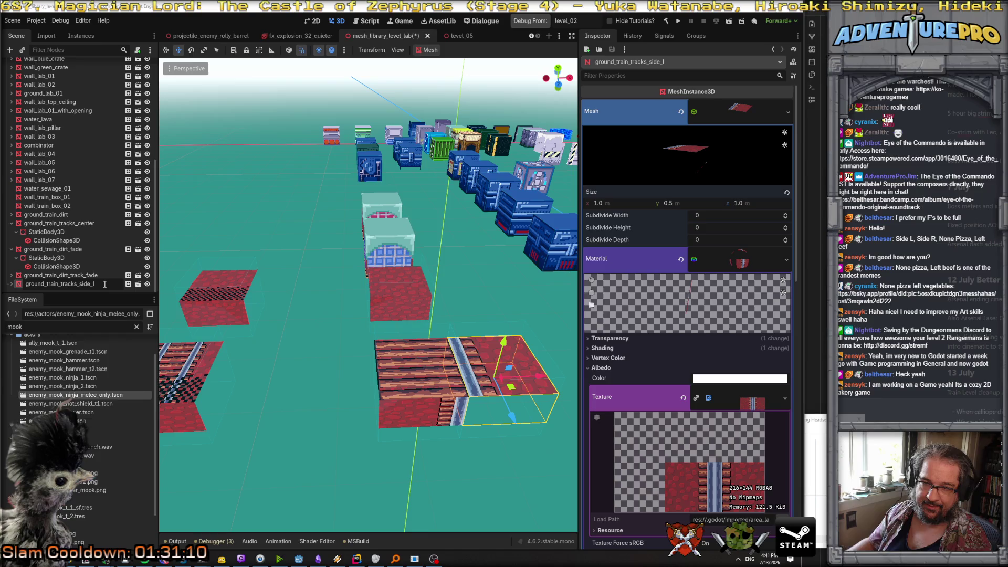
pyautogui.press('BackSpace')
pyautogui.press('BackSpace')
pyautogui.press('Return')
pyautogui.hotkey('ctrl', 's')
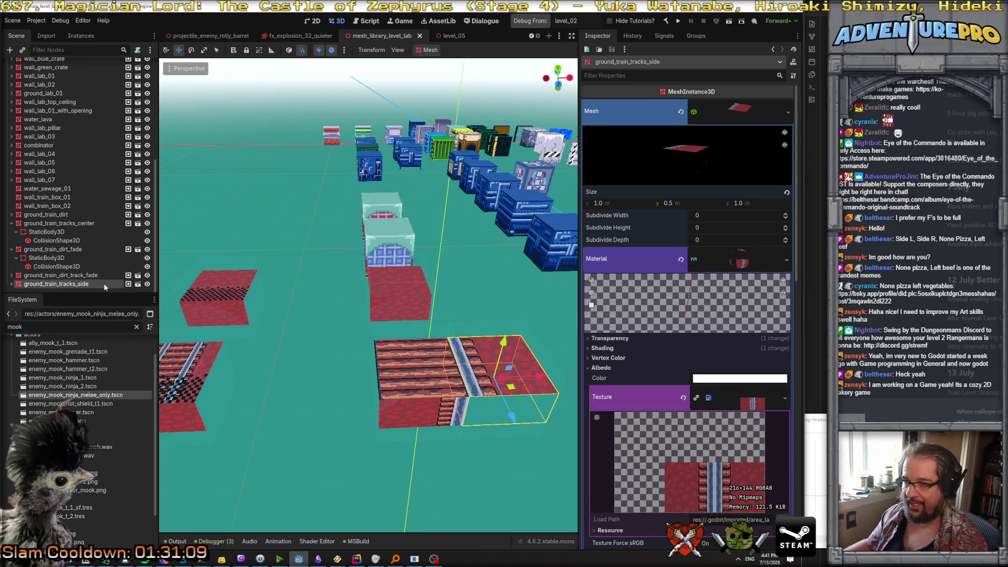
pyautogui.scroll(-5, 423, 329)
pyautogui.scroll(2, 423, 329)
pyautogui.moveTo(423, 330); pyautogui.dragTo(394, 369)
pyautogui.scroll(-2, 393, 369)
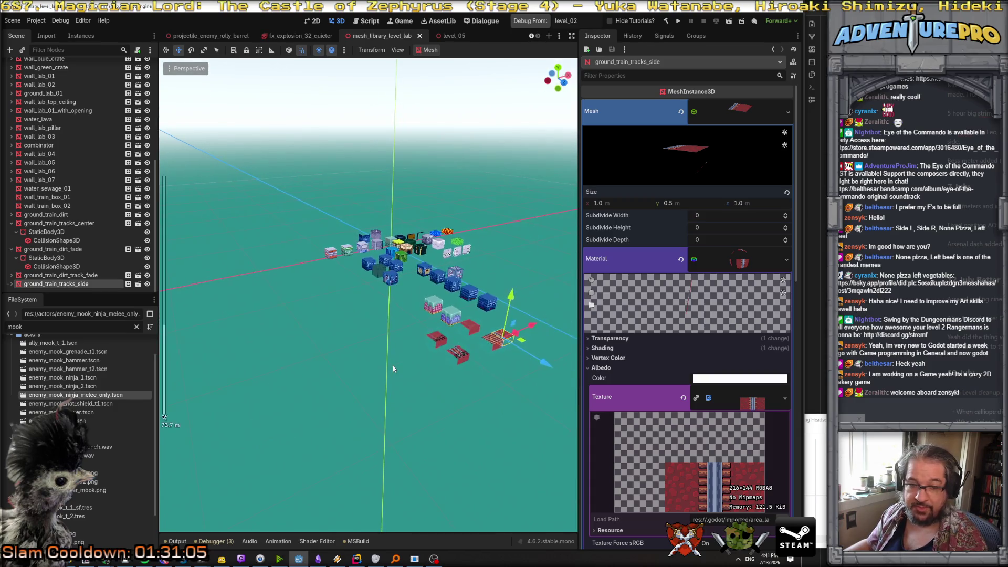
pyautogui.scroll(2, 393, 369)
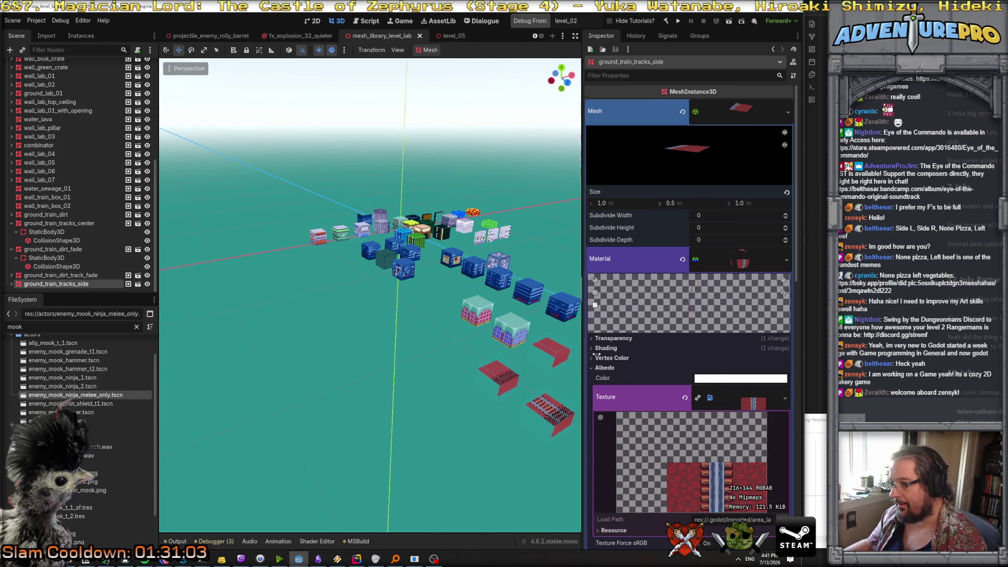
pyautogui.moveTo(577, 356); pyautogui.dragTo(673, 357)
# Step: Export the track tile scene as res://cubes/area_lab.meshlib, overwriting the existing file
pyautogui.press('f')
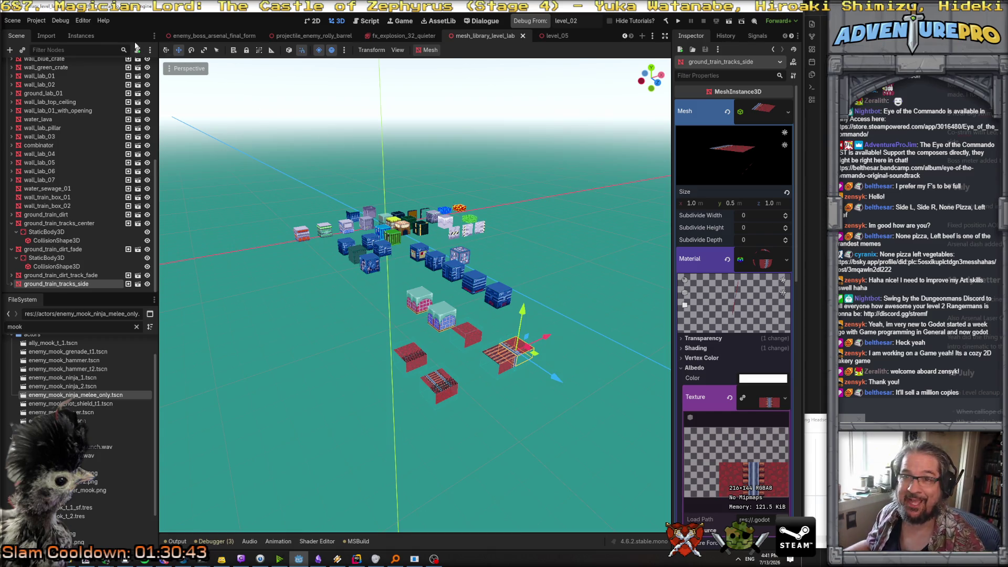
pyautogui.click(19, 22)
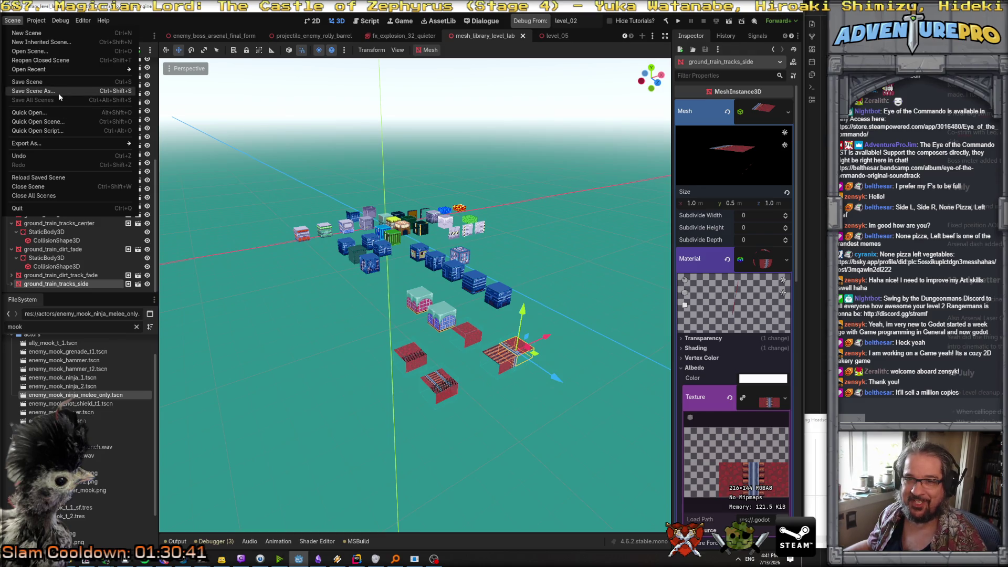
pyautogui.moveTo(55, 143)
pyautogui.click(164, 143)
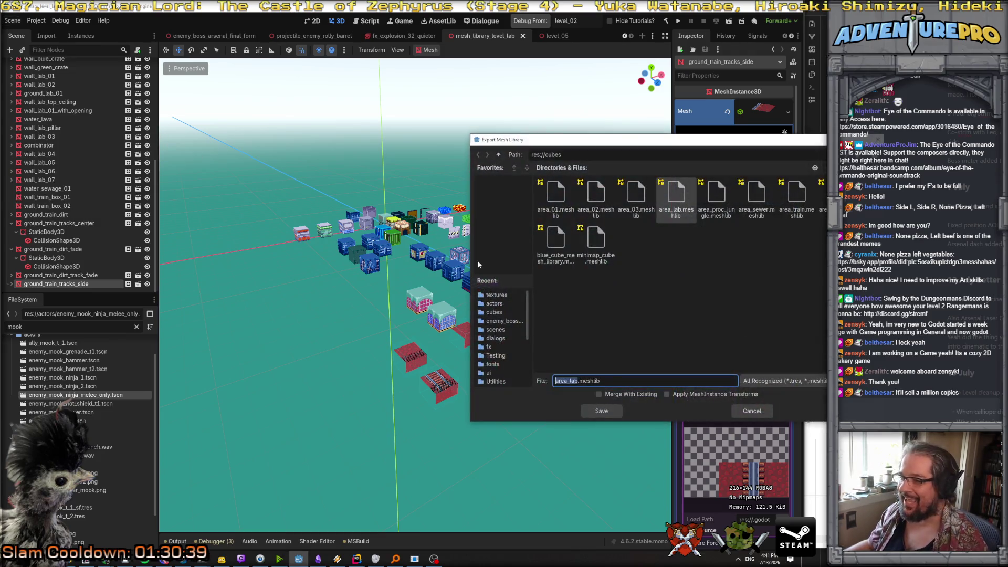
pyautogui.click(610, 413)
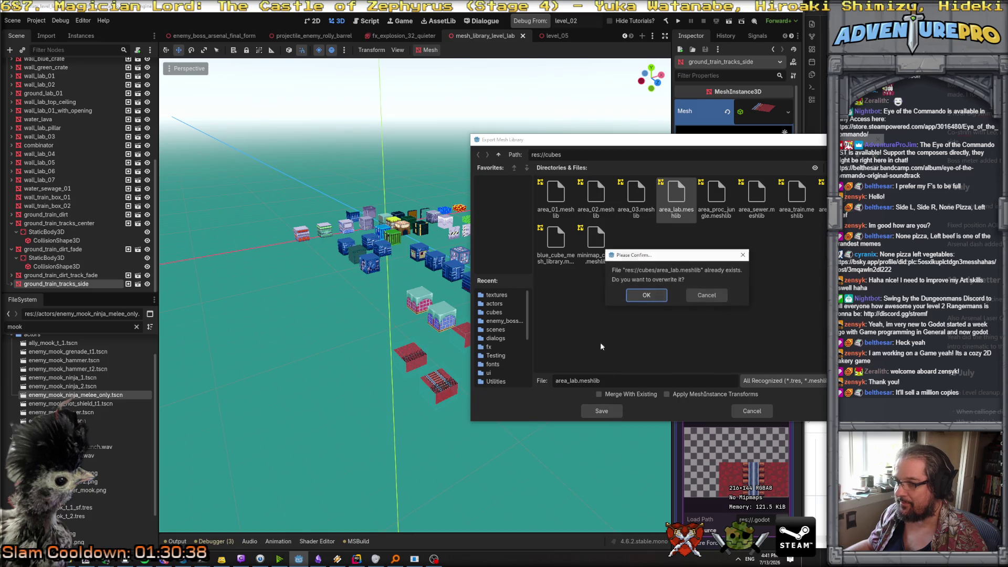
pyautogui.click(651, 298)
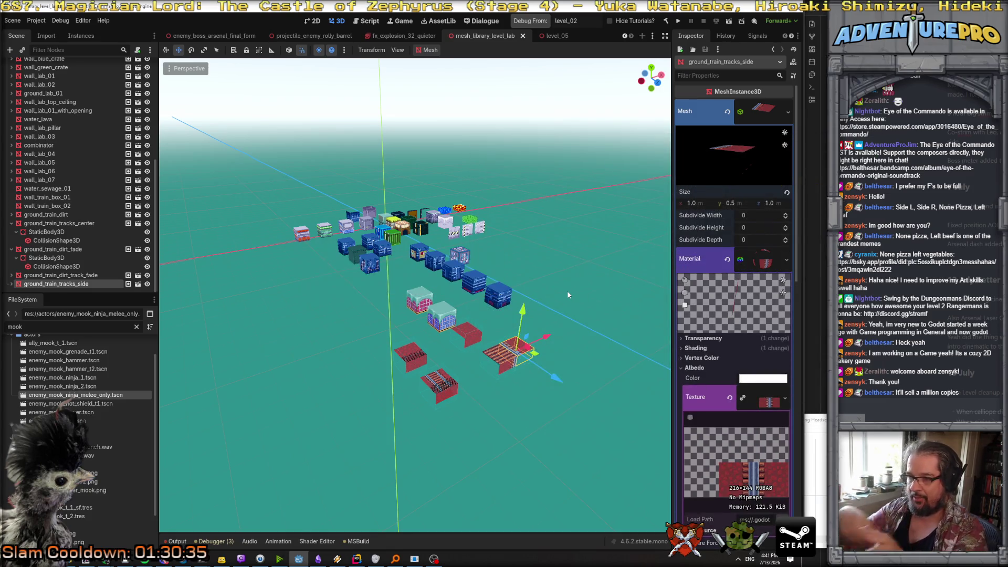
# Step: On level_05, lower the GridMap floor to -1 and pick ground_train_tracks_side for painting
pyautogui.click(549, 36)
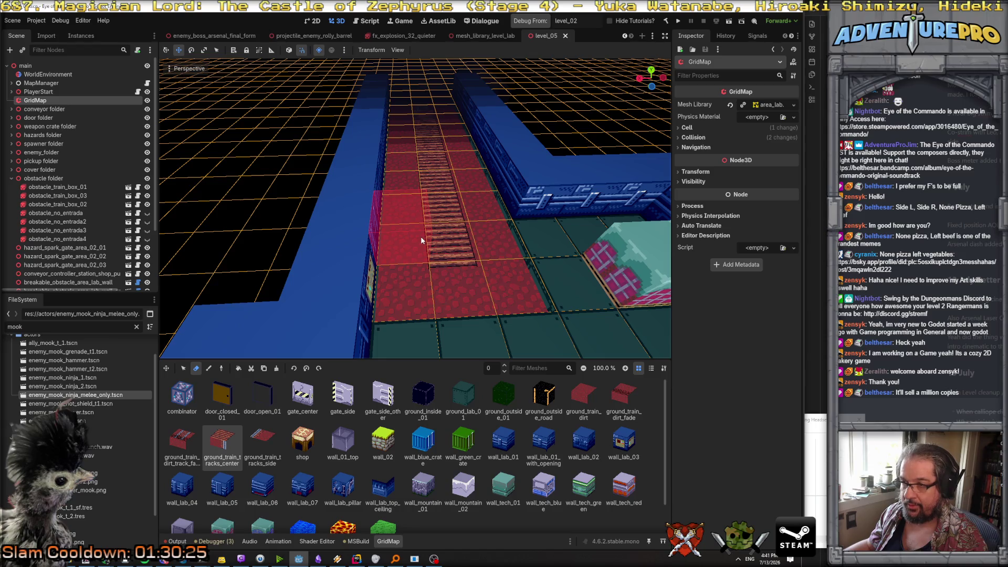
pyautogui.press('q')
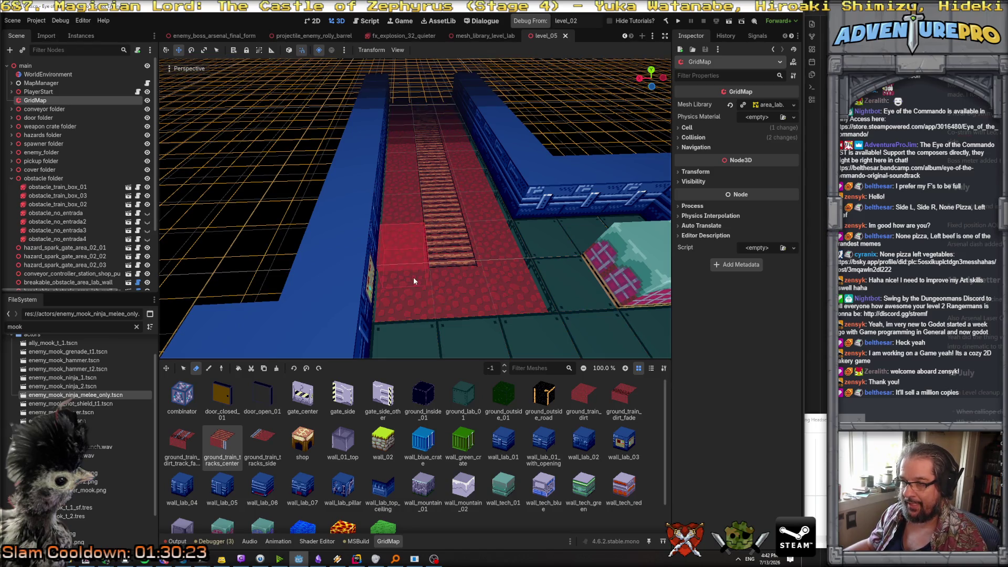
pyautogui.click(209, 370)
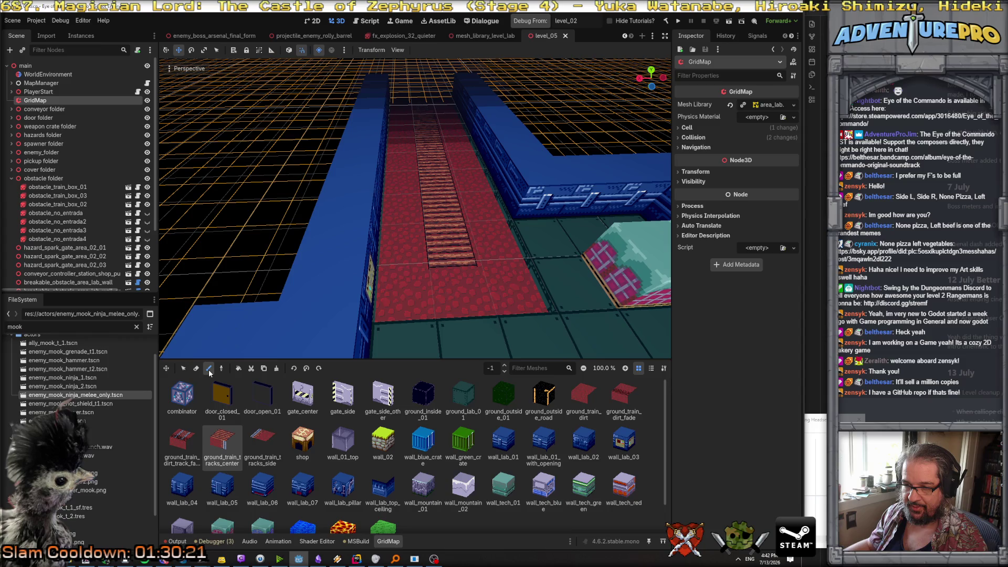
pyautogui.click(262, 433)
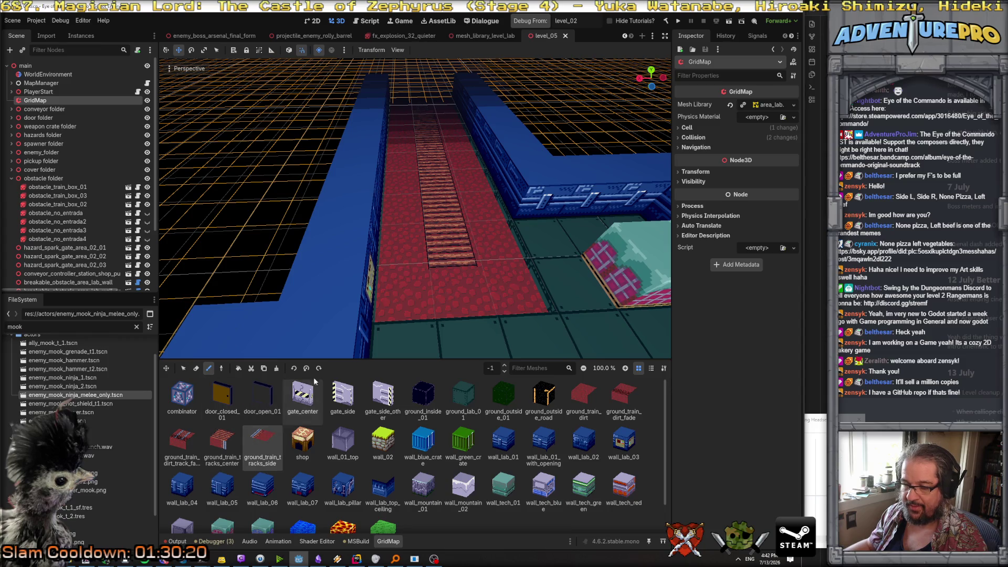
# Step: Paint ground_train_tracks_side tiles up the track's left edge, rotated to align with the upper rail
pyautogui.click(494, 249)
pyautogui.press('s')
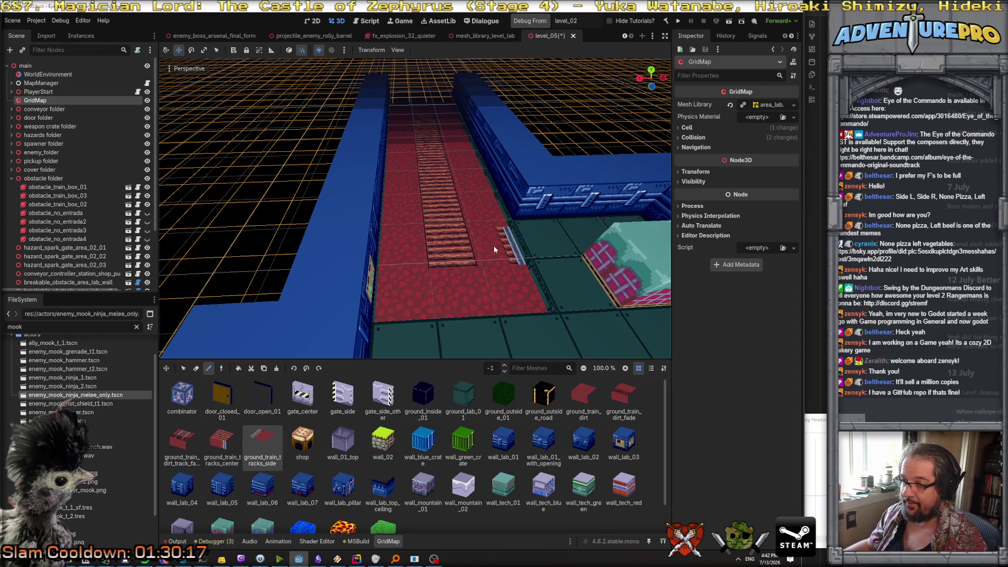
pyautogui.click(406, 241)
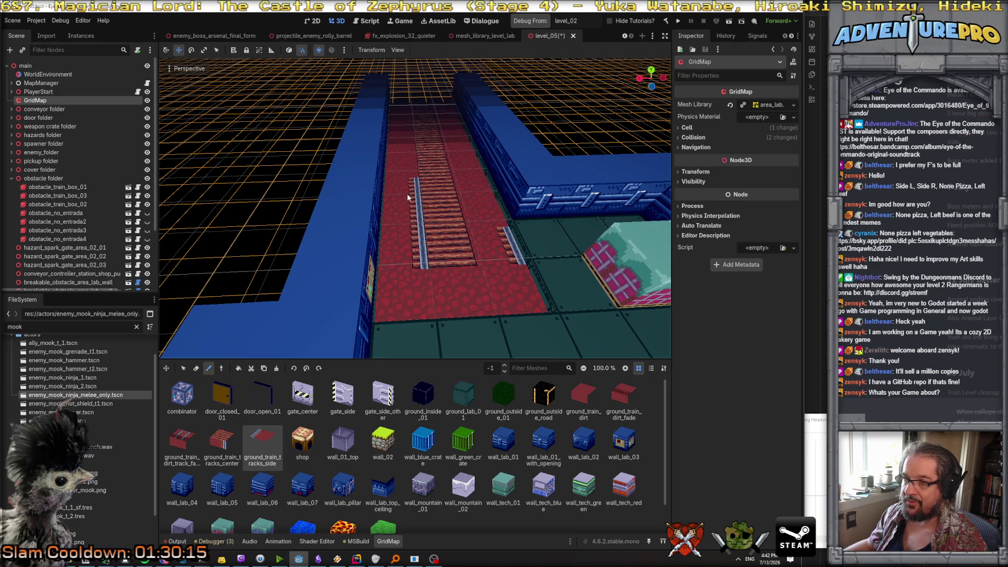
pyautogui.moveTo(407, 193); pyautogui.dragTo(401, 93)
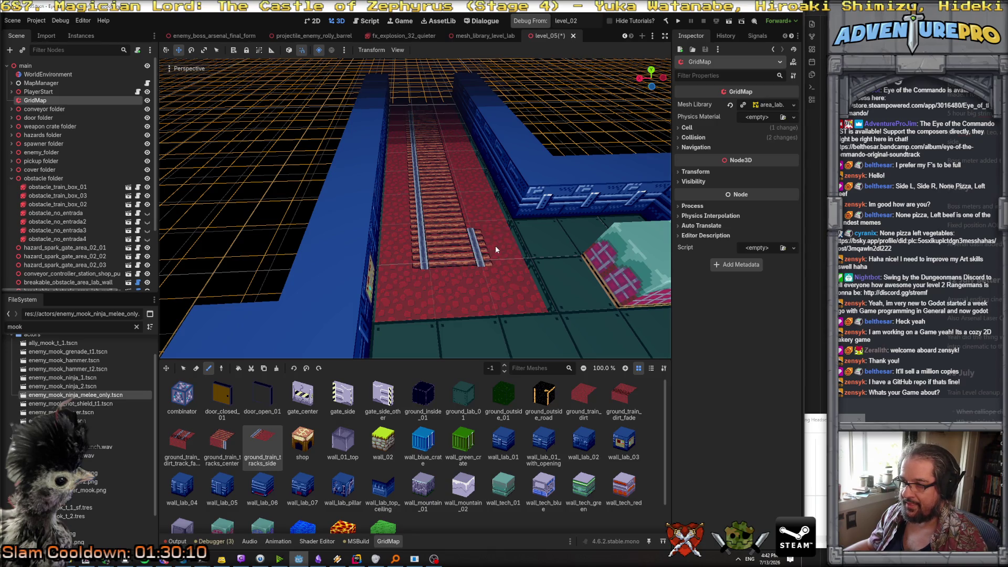
pyautogui.press('s')
pyautogui.press('s')
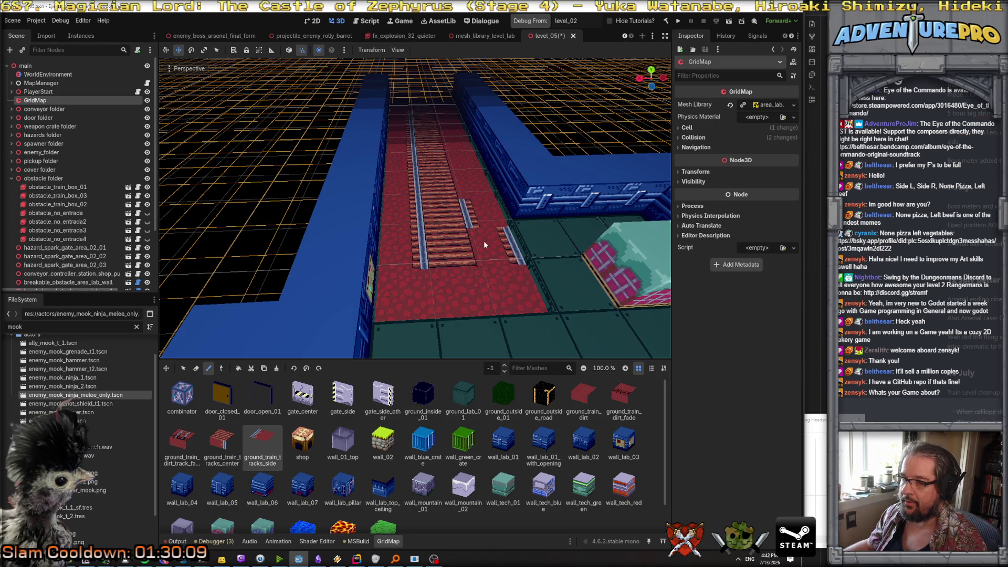
pyautogui.press('s')
pyautogui.press('s')
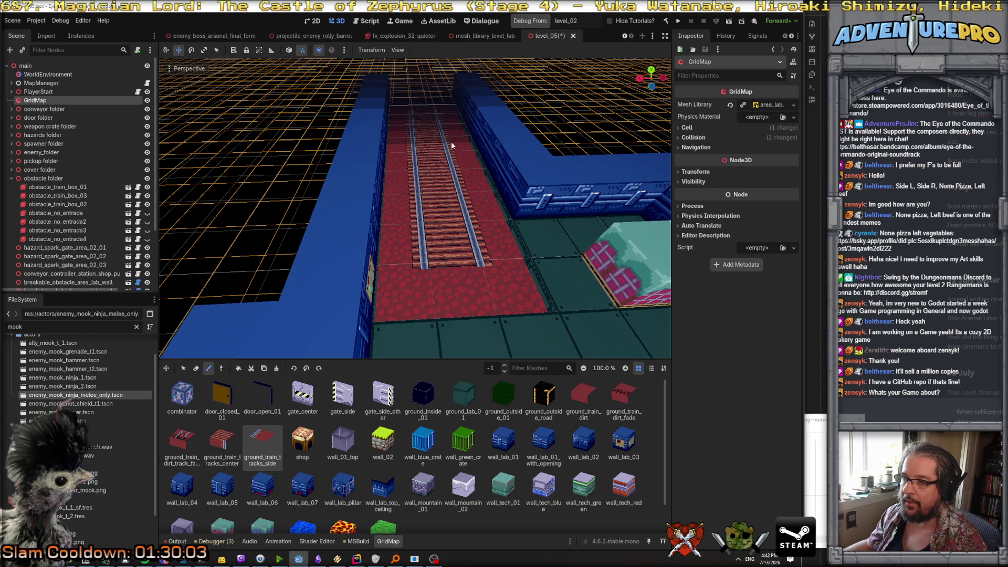
pyautogui.moveTo(451, 141)
pyautogui.mouseDown()
pyautogui.moveTo(452, 79)
pyautogui.moveTo(452, 197)
pyautogui.moveTo(429, 217)
pyautogui.mouseUp()
pyautogui.scroll(2, 451, 142)
pyautogui.scroll(-15, 451, 147)
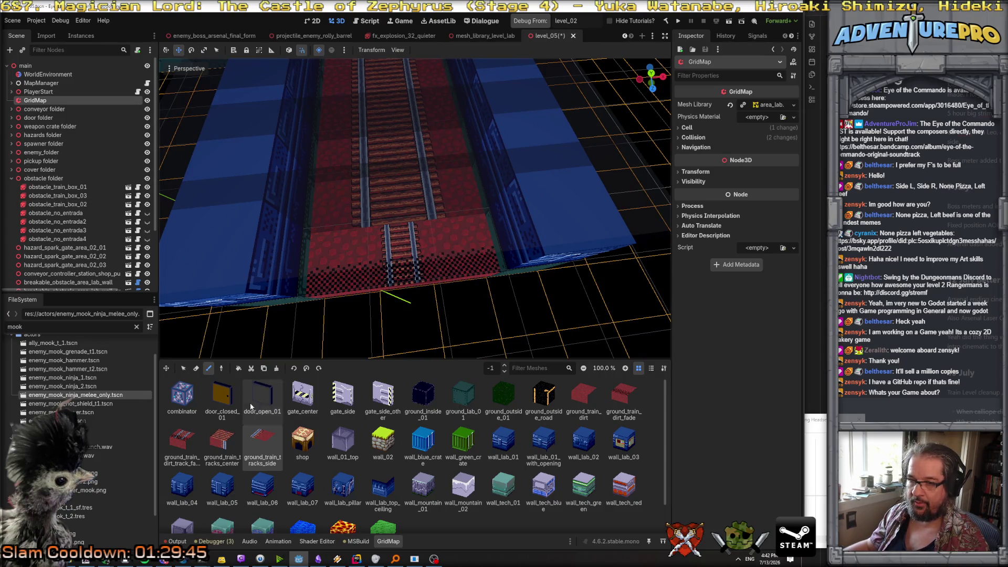
# Step: Place side rail tiles on both sides of the track end and rotate the right-hand one
pyautogui.click(461, 252)
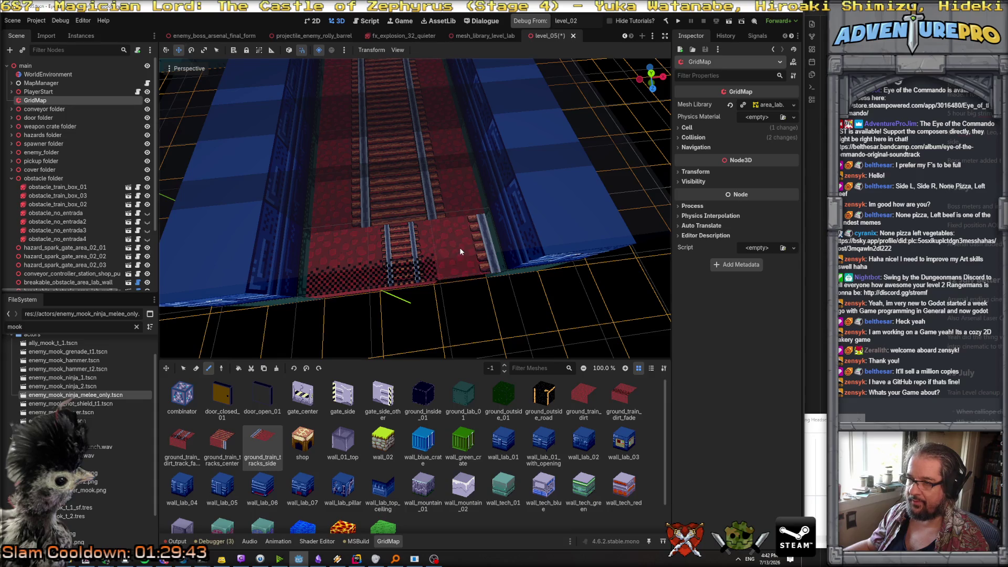
pyautogui.click(351, 252)
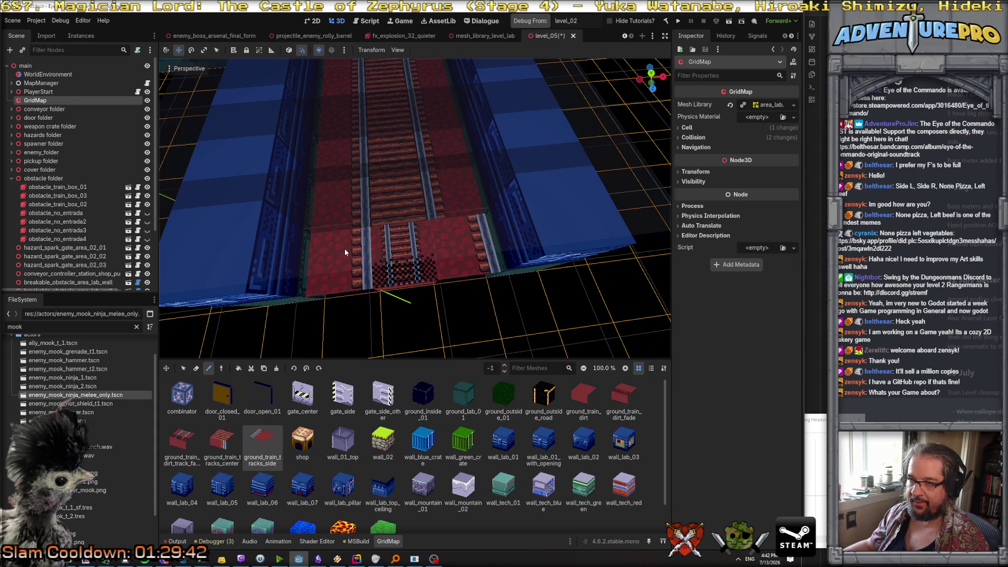
pyautogui.press('s')
pyautogui.press('s')
pyautogui.click(456, 253)
# Step: Replace the checkered track end with ground_train_tracks_center and save the level
pyautogui.click(222, 441)
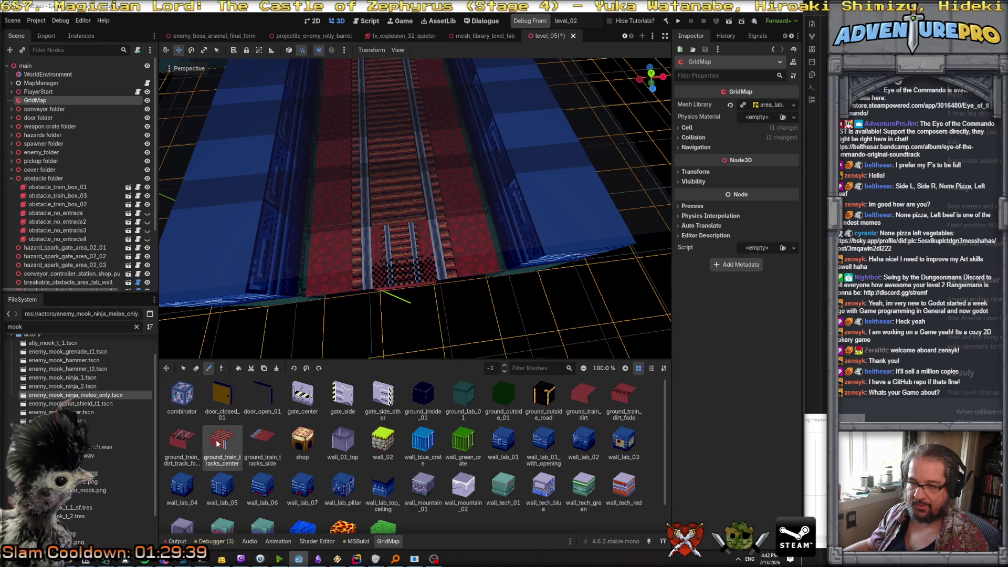
pyautogui.click(395, 273)
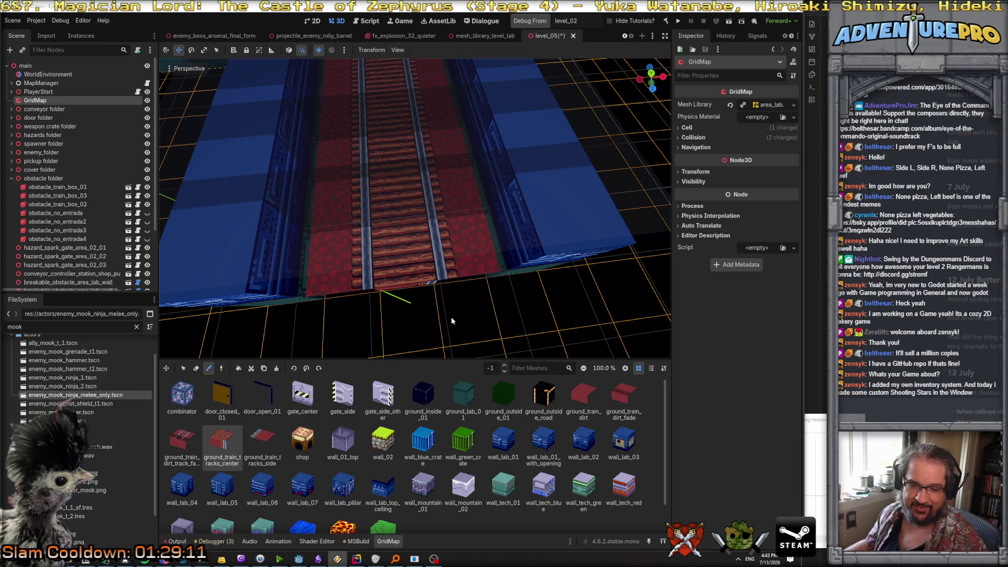
pyautogui.moveTo(458, 310)
pyautogui.mouseDown()
pyautogui.moveTo(443, 252)
pyautogui.moveTo(454, 310)
pyautogui.moveTo(428, 321)
pyautogui.moveTo(438, 284)
pyautogui.moveTo(459, 310)
pyautogui.mouseUp()
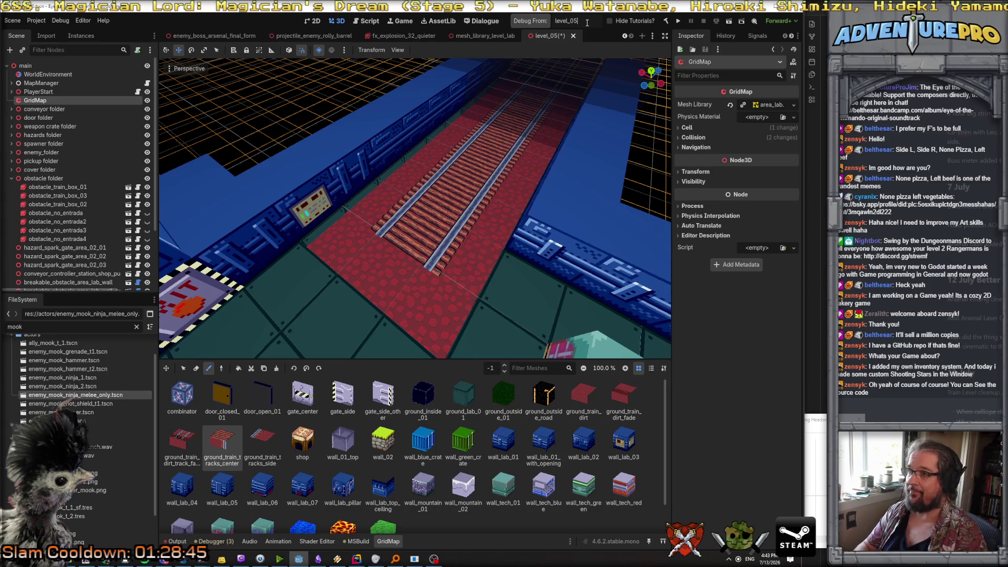
pyautogui.hotkey('ctrl', 's')
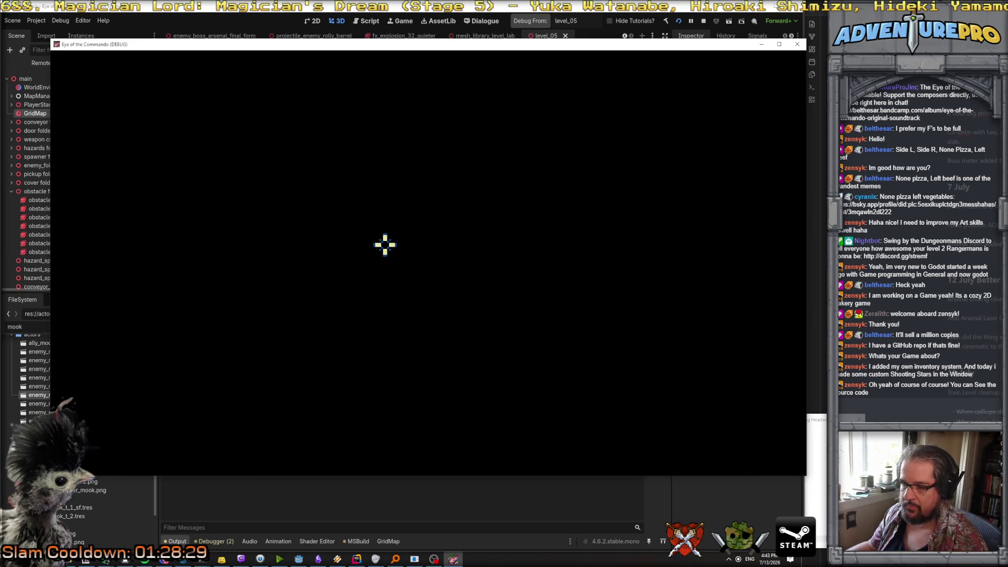
# Step: Teleport the player to X71 Y29 with the console's TP command
pyautogui.click(283, 263)
pyautogui.press('`')
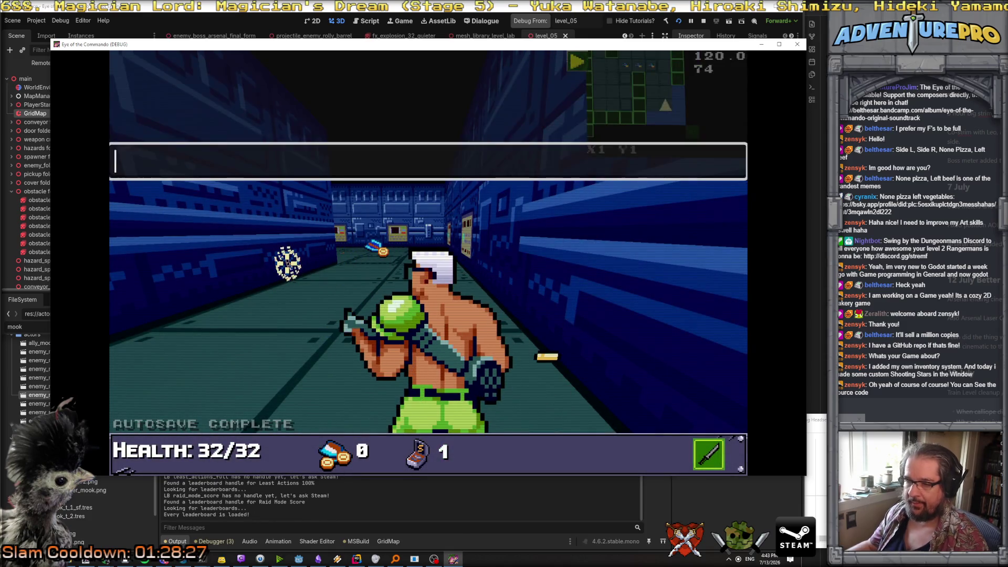
pyautogui.write('TP ')
pyautogui.write('9')
pyautogui.press('Return')
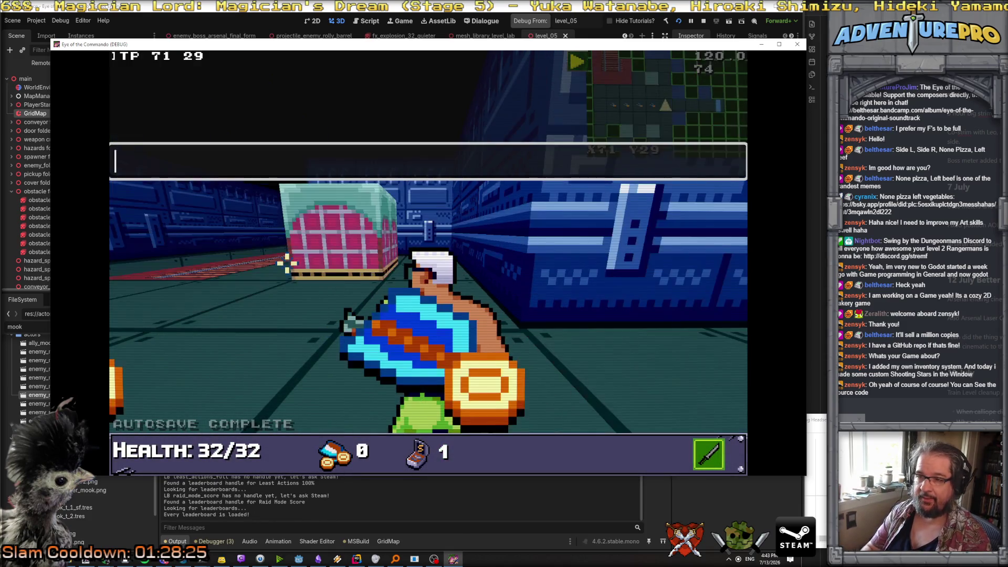
# Step: Walk toward the EXIT-sign wall and look down the railed corridor
pyautogui.press('d')
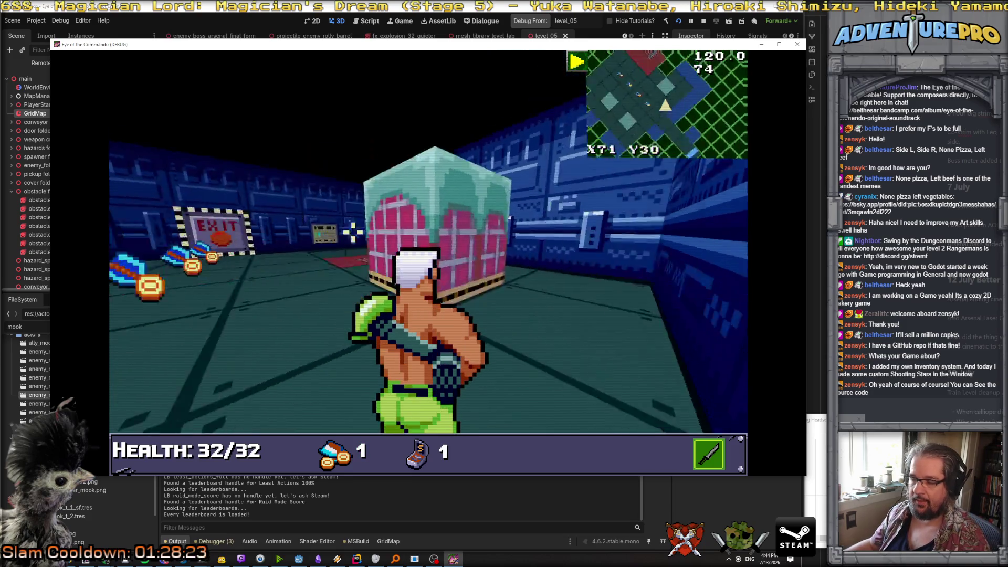
pyautogui.press('w')
pyautogui.press('w')
pyautogui.press('a')
pyautogui.press('w')
pyautogui.press('d')
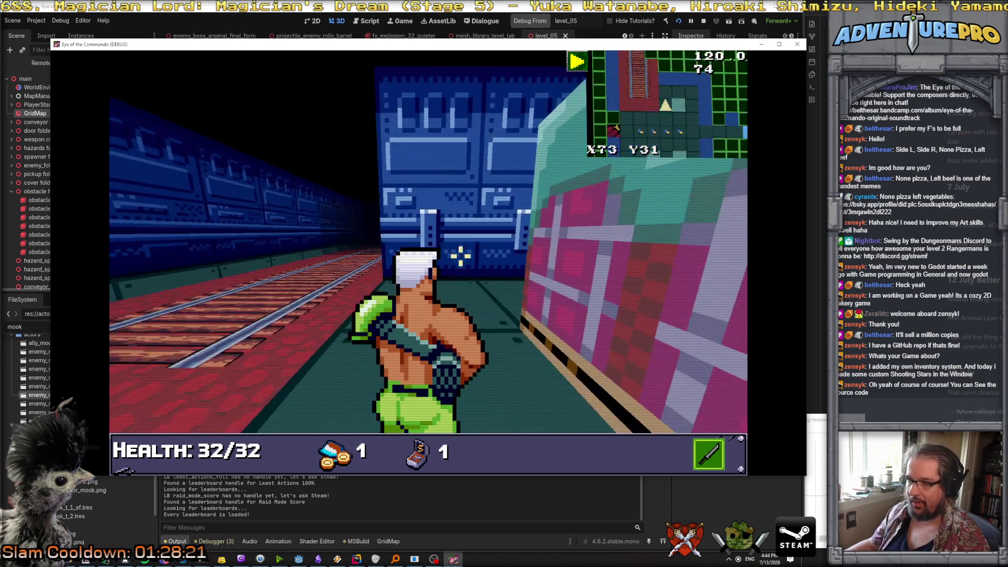
pyautogui.press('w')
pyautogui.press('w')
pyautogui.press('a')
pyautogui.press('a')
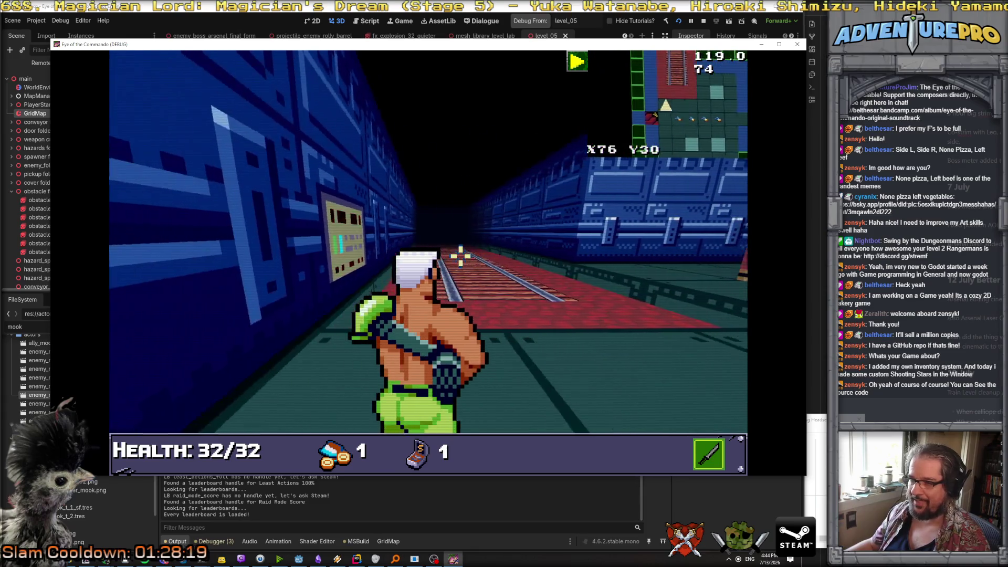
pyautogui.press('w')
pyautogui.press('w')
pyautogui.press('d')
pyautogui.press('a')
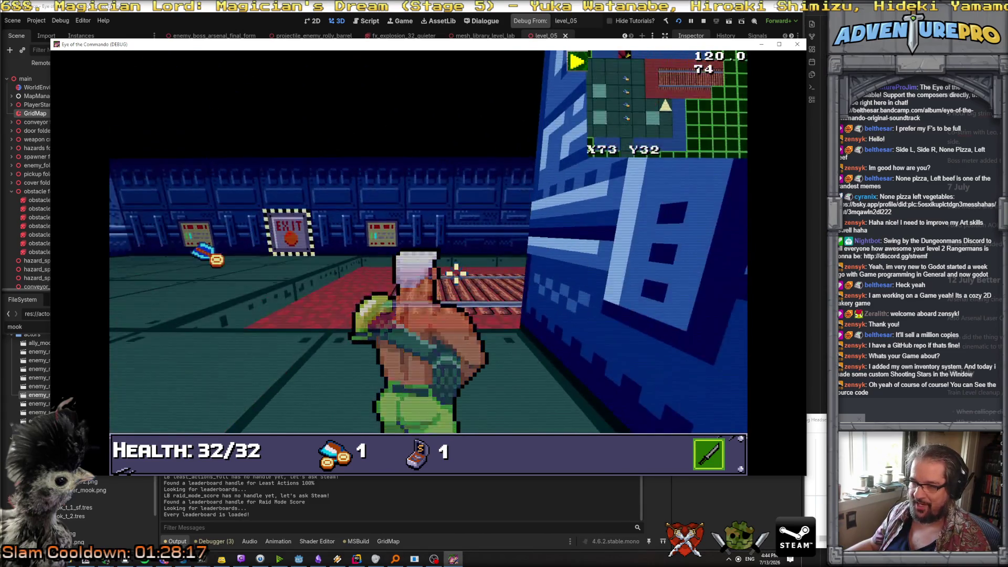
# Step: Walk along the rails past the pink crate, continue past Area Clear, and stop the game
pyautogui.press('w')
pyautogui.press('w')
pyautogui.press('d')
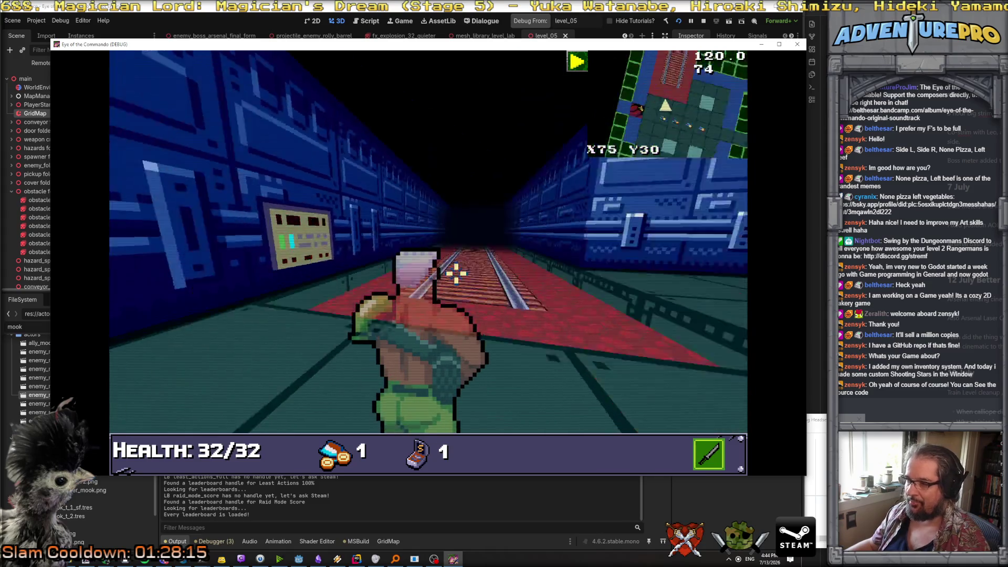
pyautogui.press('w')
pyautogui.press('w')
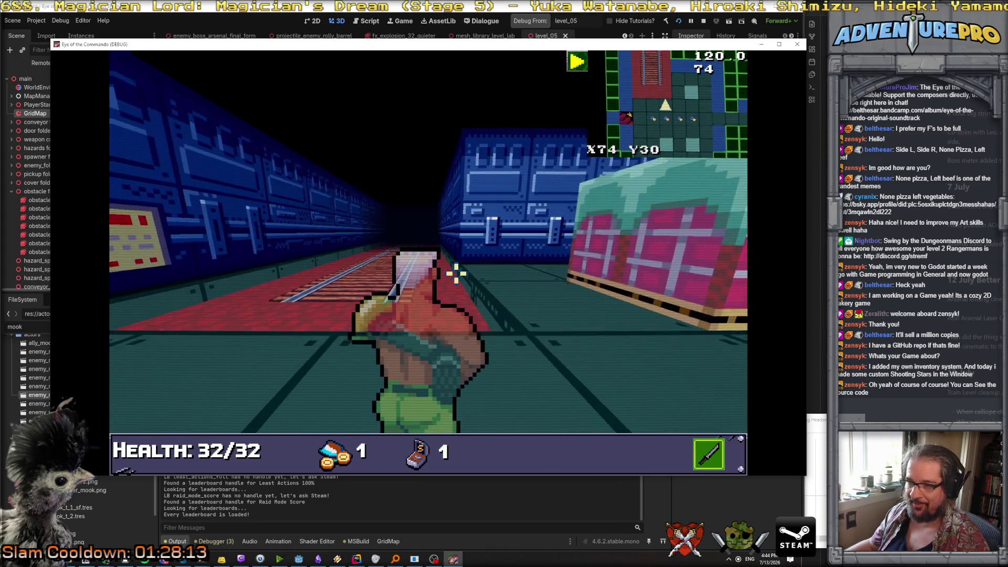
pyautogui.press('w')
pyautogui.press('d')
pyautogui.press('d')
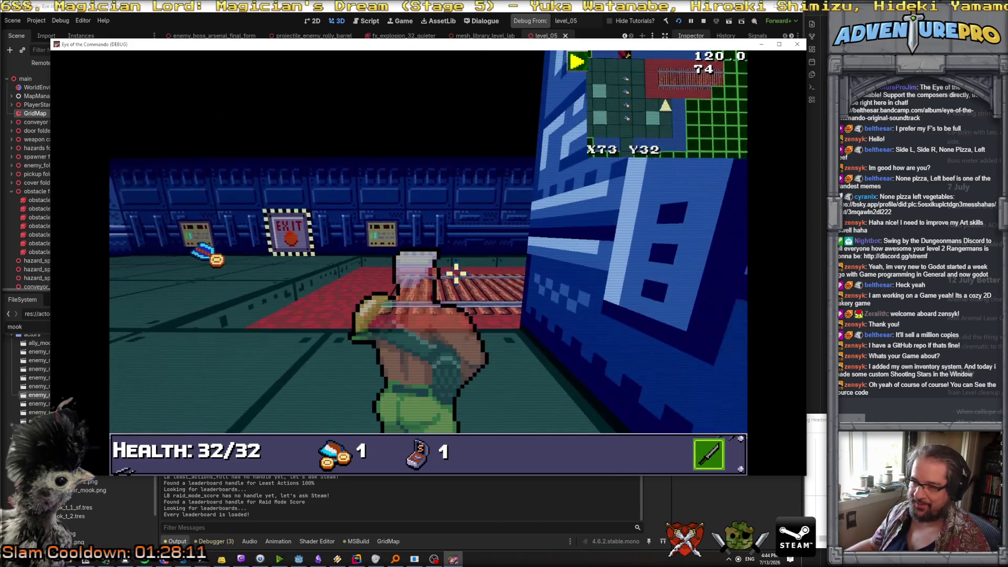
pyautogui.press('w')
pyautogui.press('w')
pyautogui.press('w')
pyautogui.press('w')
pyautogui.press('w')
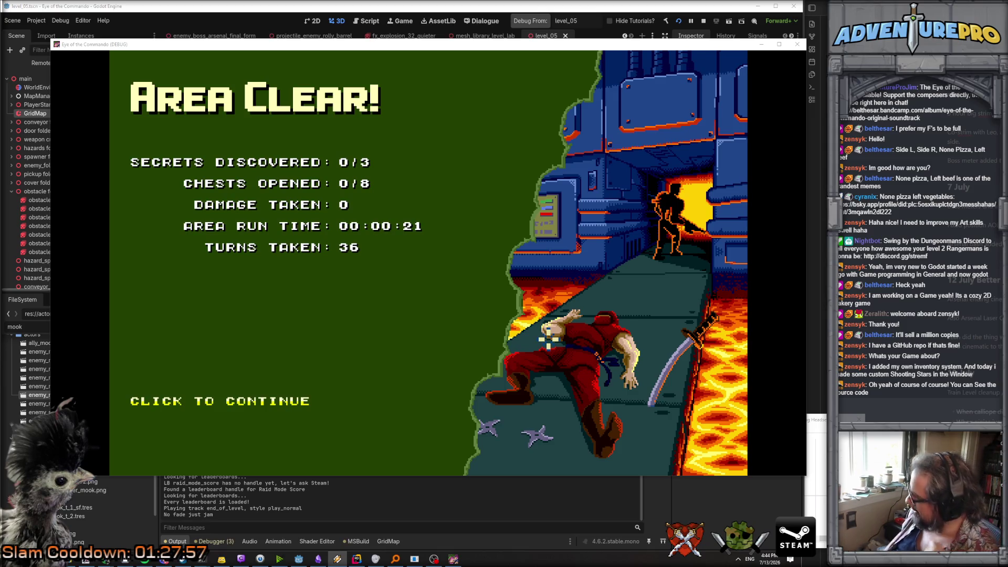
pyautogui.click(266, 406)
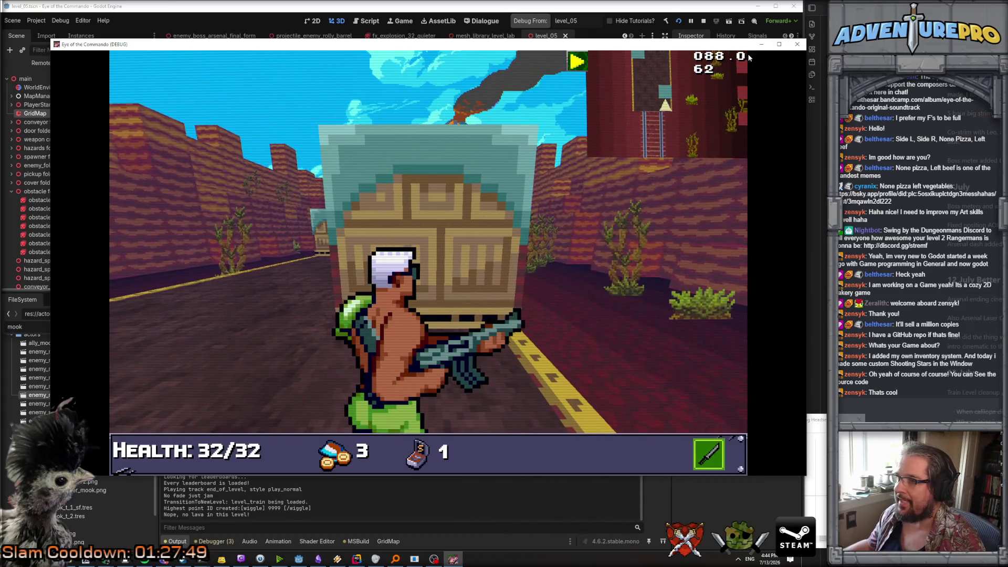
pyautogui.click(797, 44)
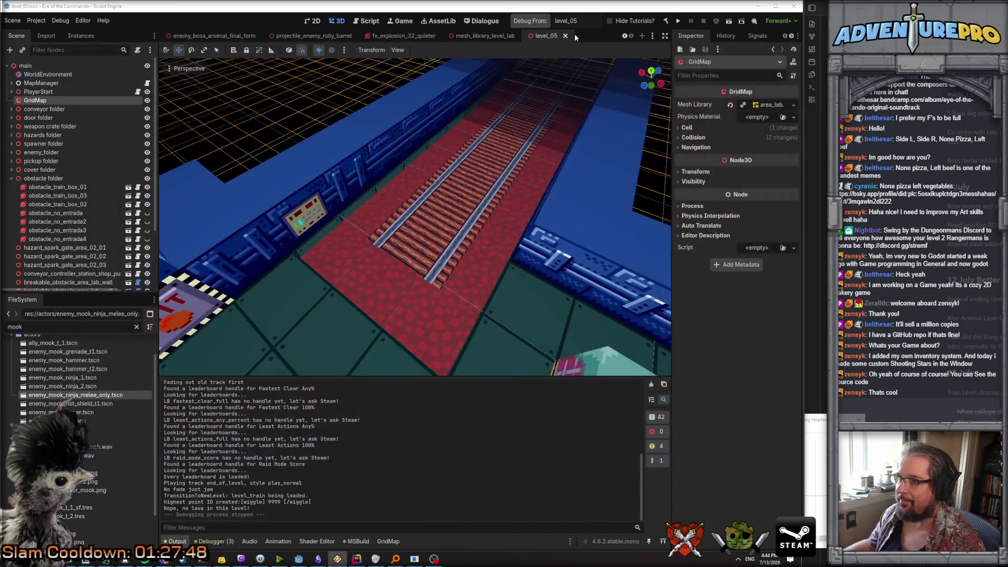
# Step: Relaunch the game and skip through to the title main menu
pyautogui.click(679, 21)
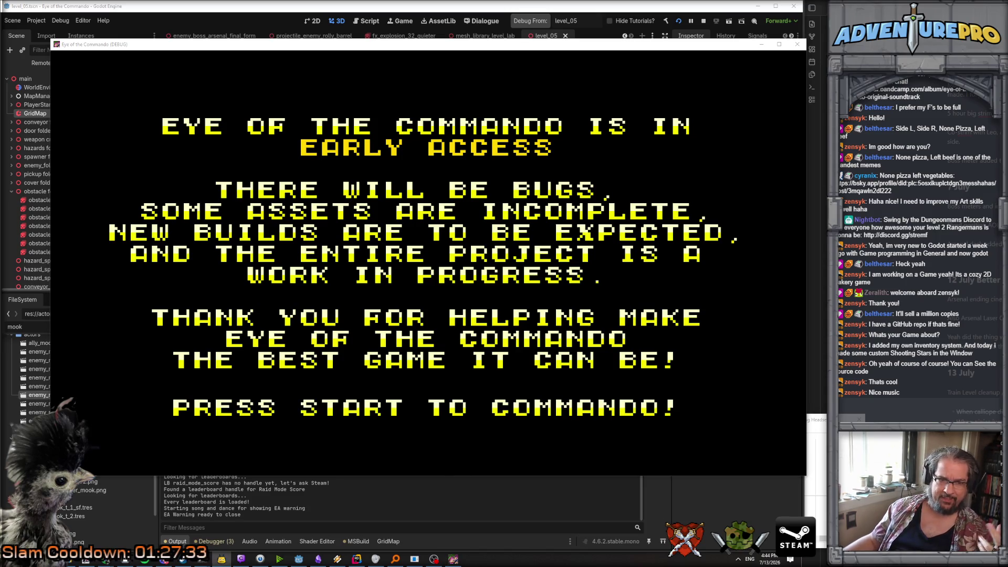
pyautogui.press('Return')
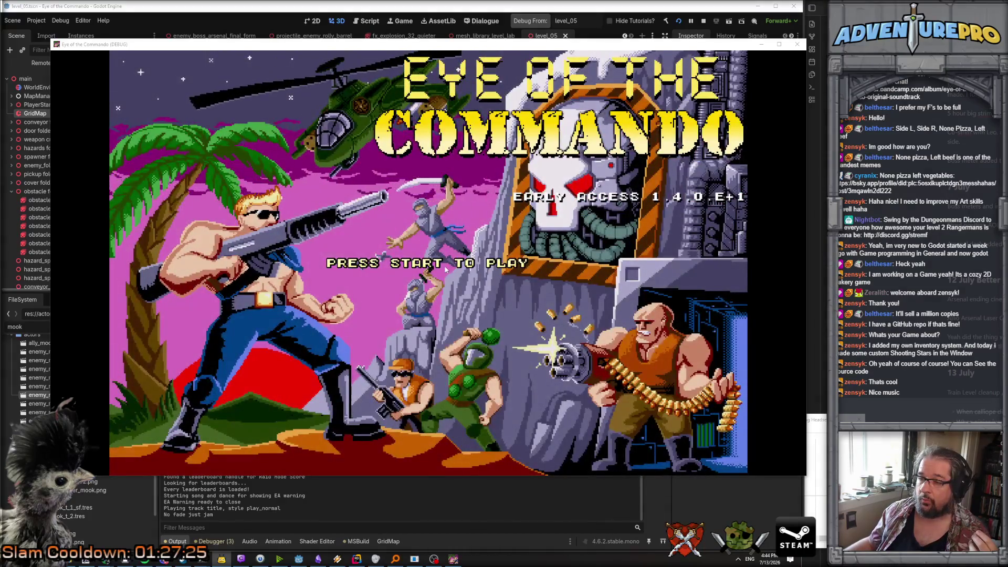
pyautogui.press('Return')
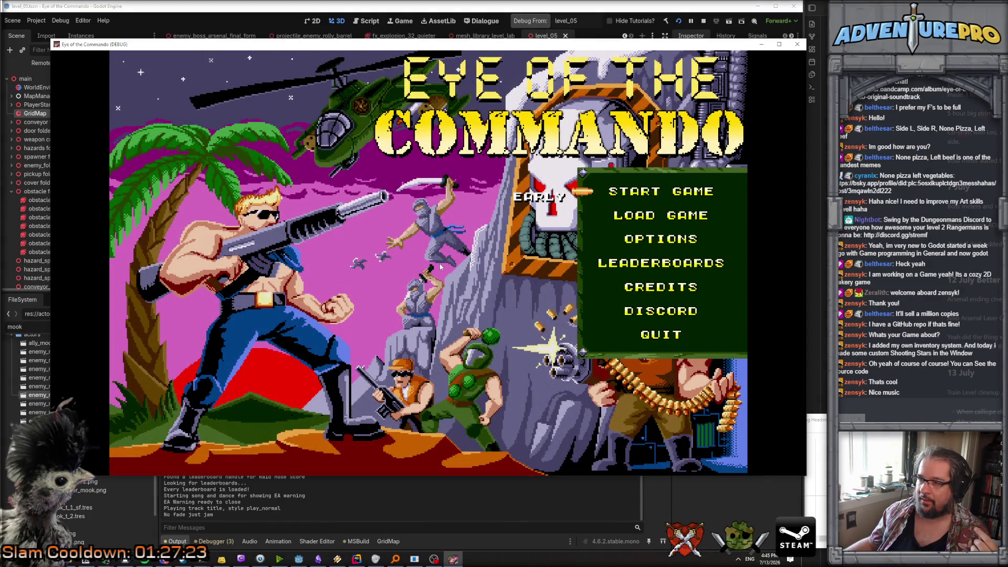
# Step: Set the SFX volume to full under Options > Audio, then quit the game
pyautogui.click(685, 243)
pyautogui.click(427, 99)
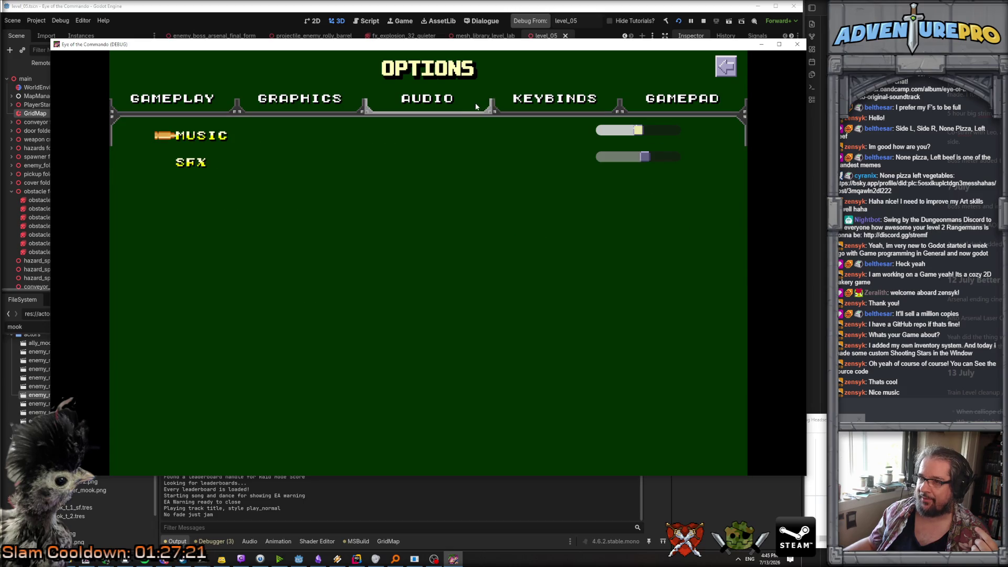
pyautogui.moveTo(672, 156); pyautogui.dragTo(589, 163)
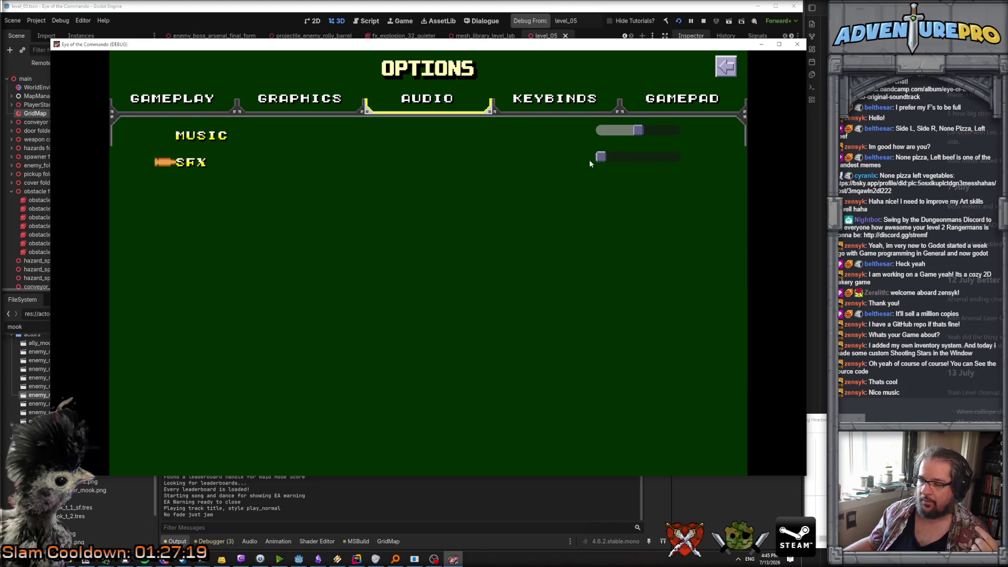
pyautogui.click(725, 68)
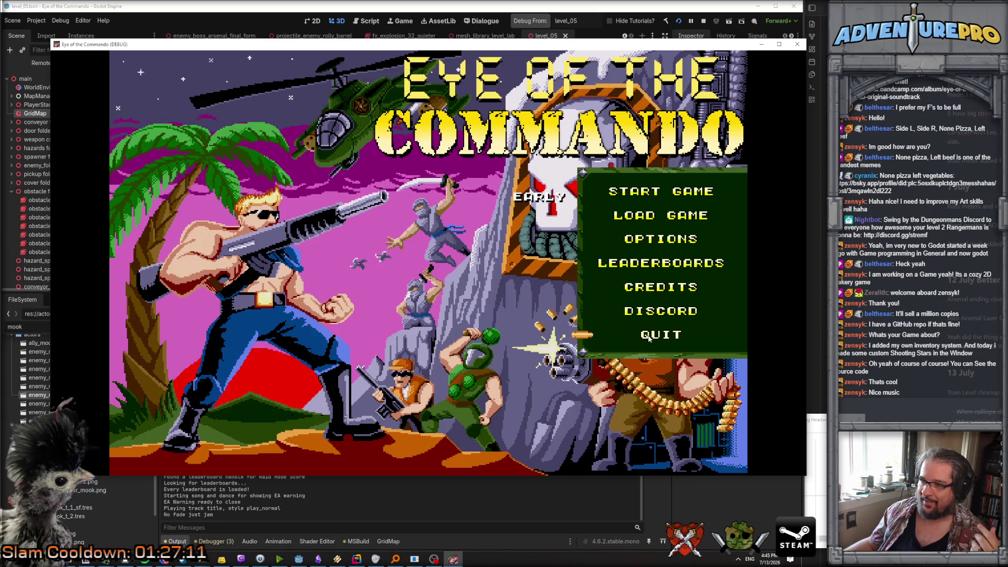
pyautogui.click(648, 336)
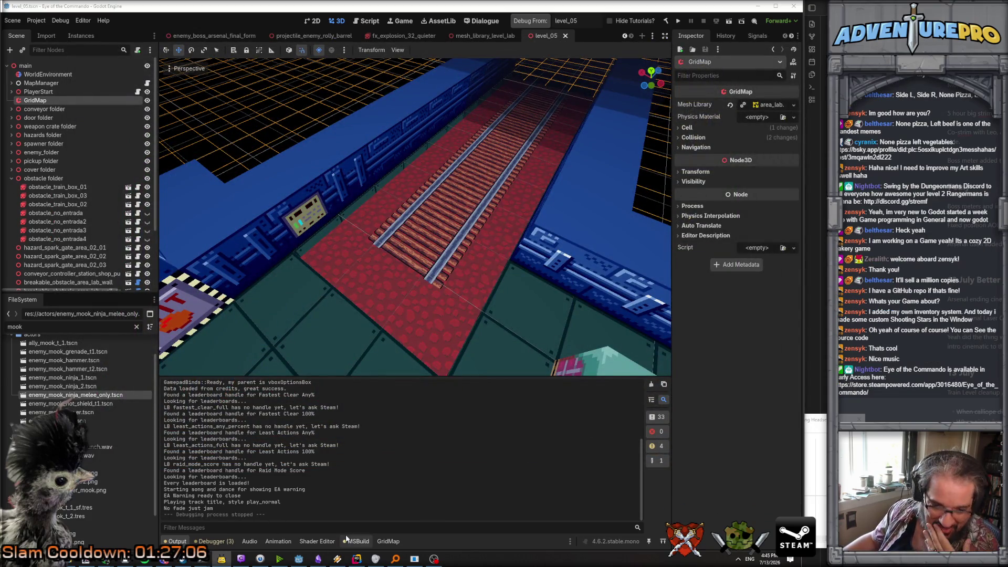
# Step: In Rider, open HUD_Main.cs through the project-wide search
pyautogui.click(356, 560)
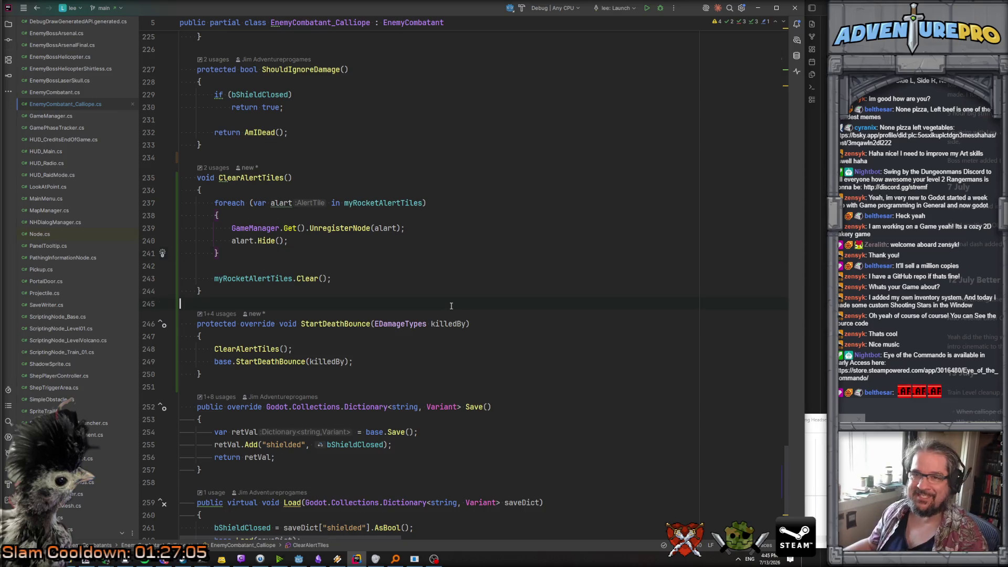
pyautogui.scroll(2, 77, 101)
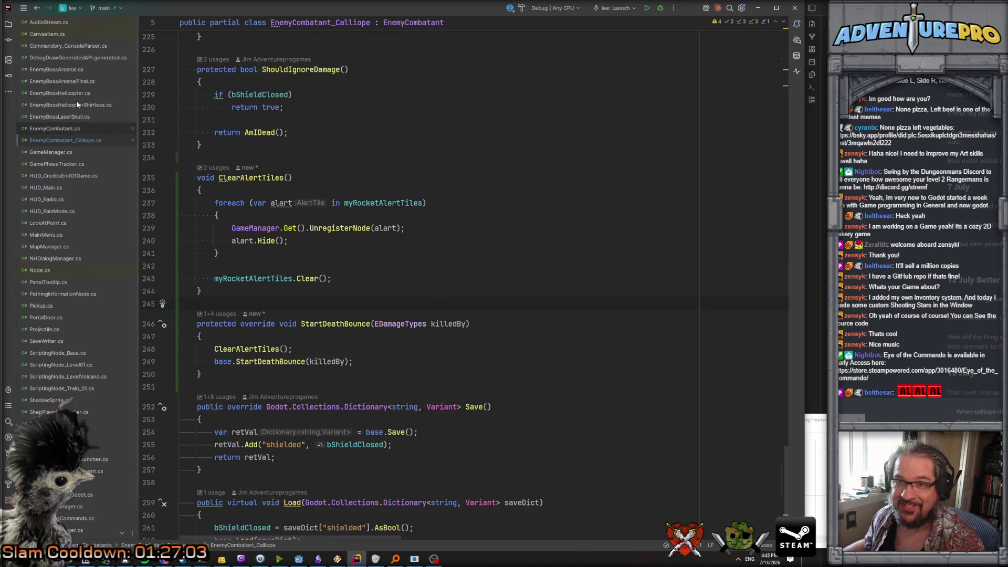
pyautogui.scroll(-3, 126, 309)
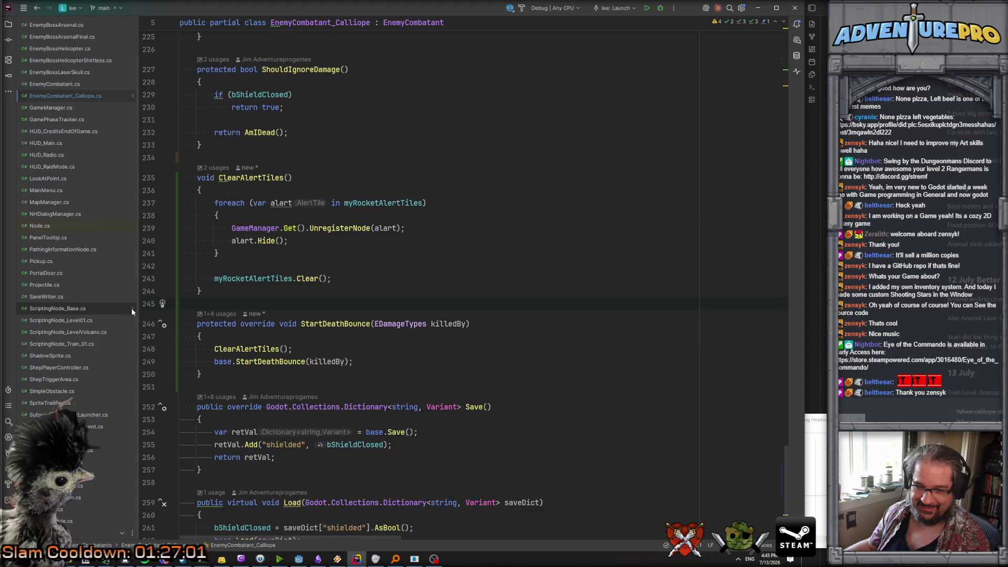
pyautogui.scroll(-2, 396, 302)
pyautogui.hotkey('ctrl', 't')
pyautogui.write('hud_')
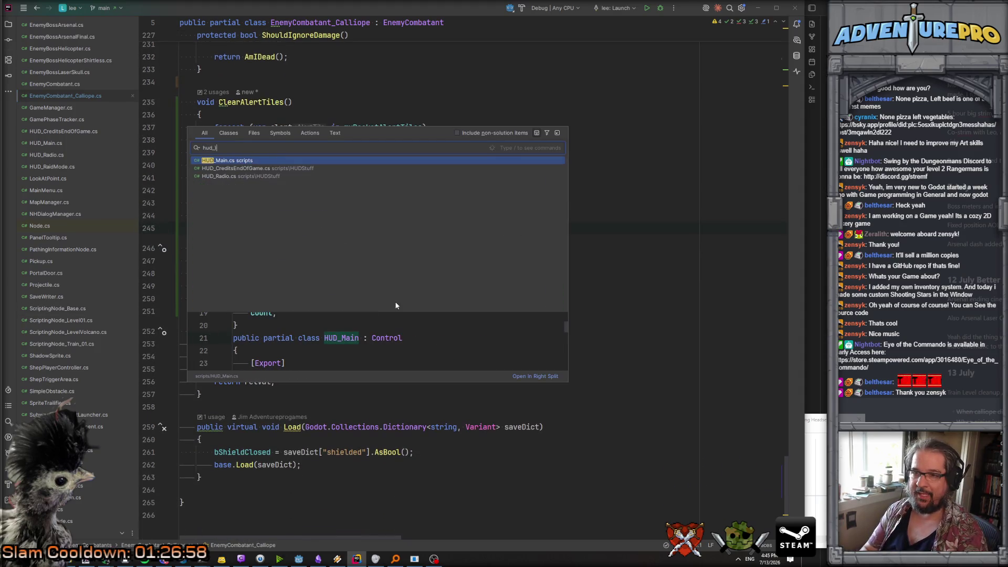
pyautogui.press('Escape')
pyautogui.hotkey('ctrl', 'Tab')
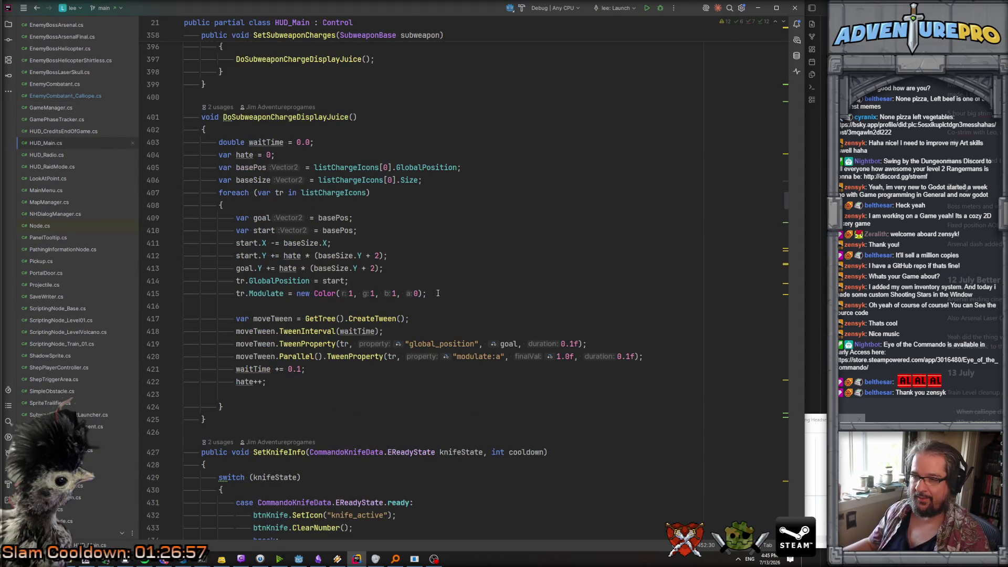
# Step: Search HUD_Main.cs for 'tm_audi' to locate the PlayUIFX calls, then return to Godot
pyautogui.scroll(10, 462, 277)
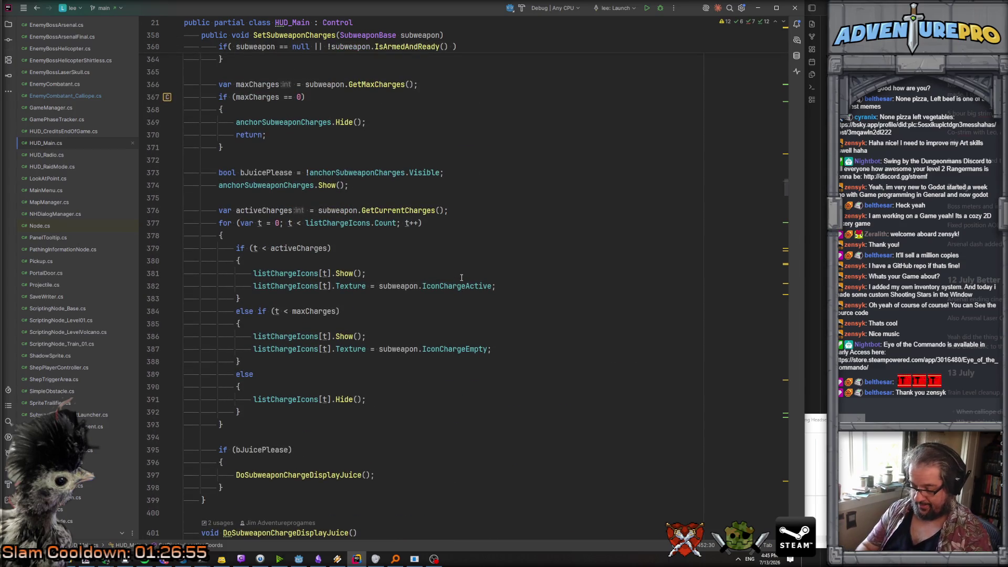
pyautogui.hotkey('ctrl', 'f')
pyautogui.write('tm_audi')
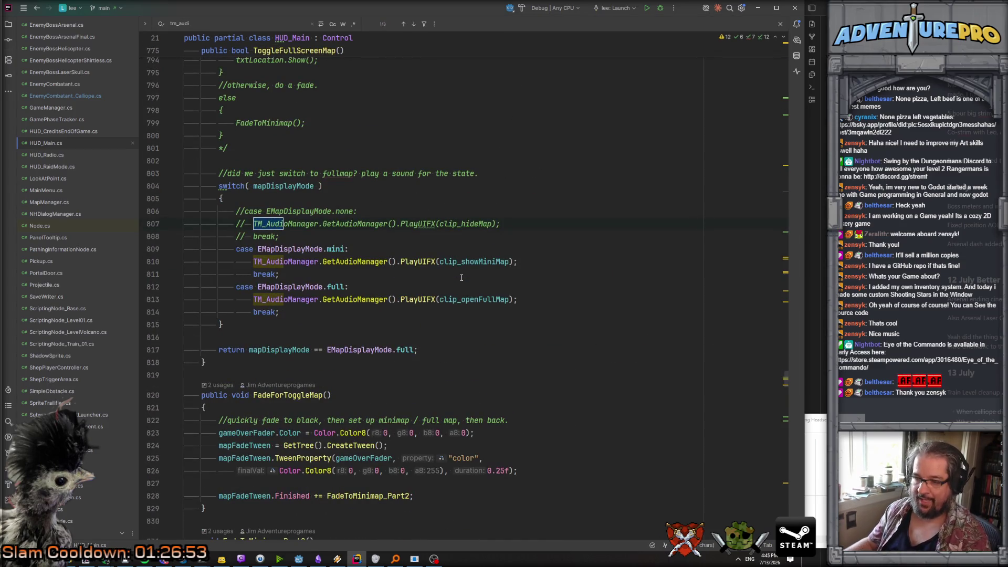
pyautogui.click(299, 559)
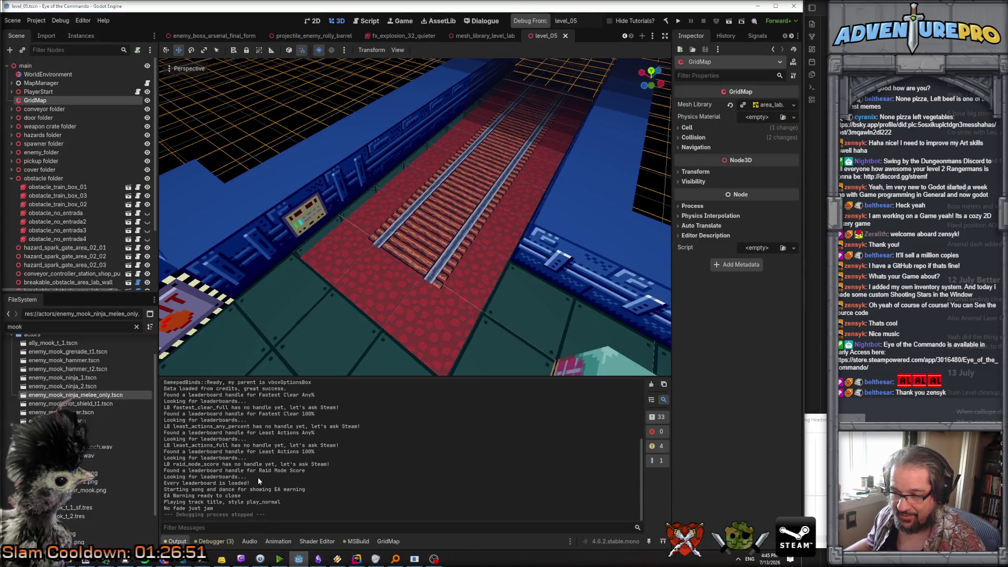
# Step: Check the Debugger's three errors and the Output log, then return to HUD_Main.cs in Rider
pyautogui.scroll(5, 257, 479)
pyautogui.scroll(5, 258, 477)
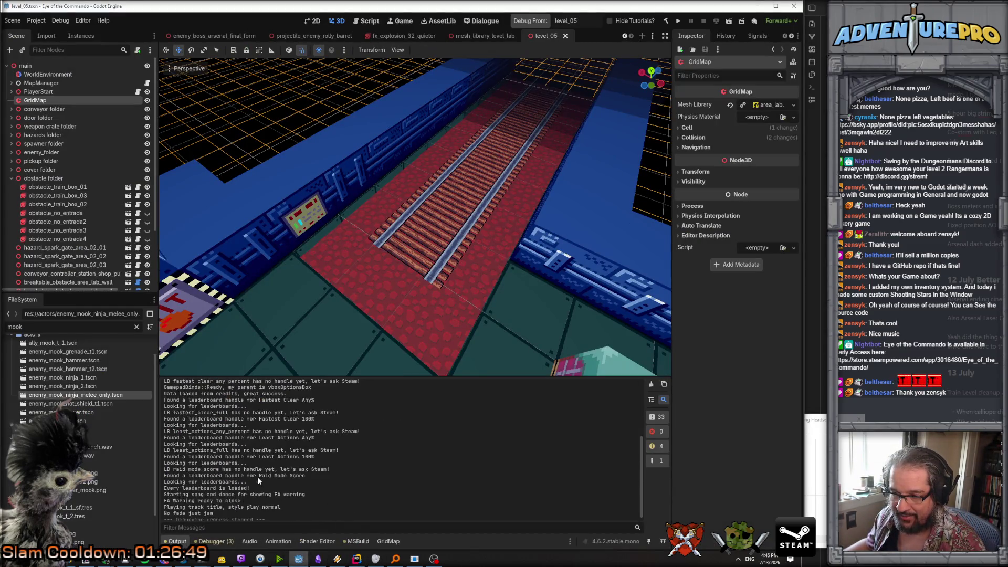
pyautogui.click(215, 542)
pyautogui.click(177, 541)
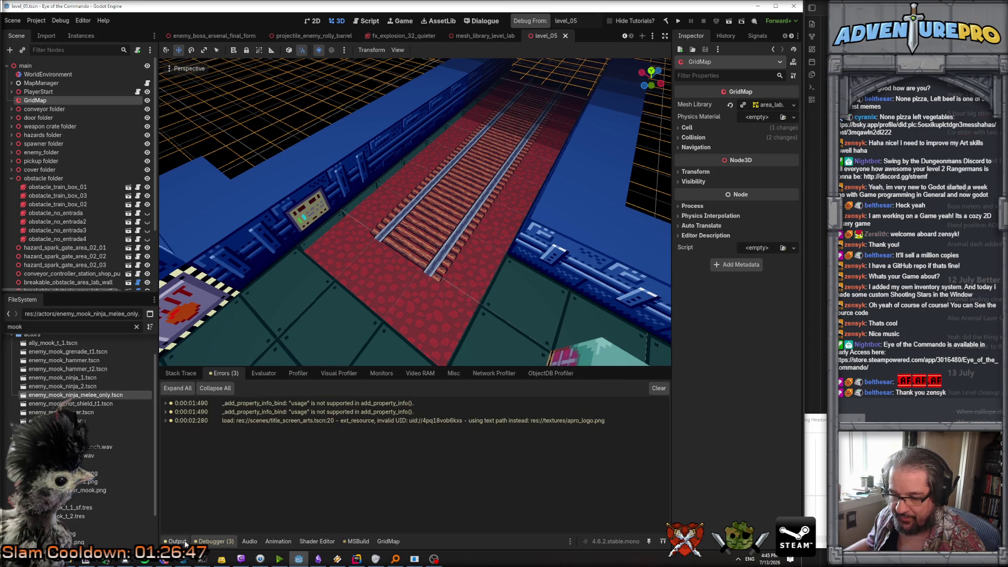
pyautogui.scroll(-10, 285, 480)
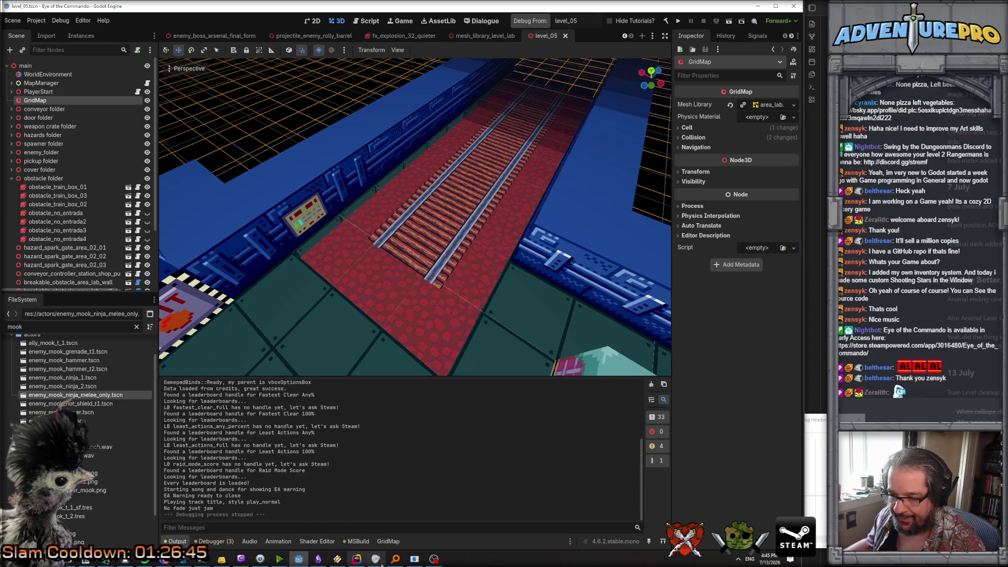
pyautogui.click(362, 560)
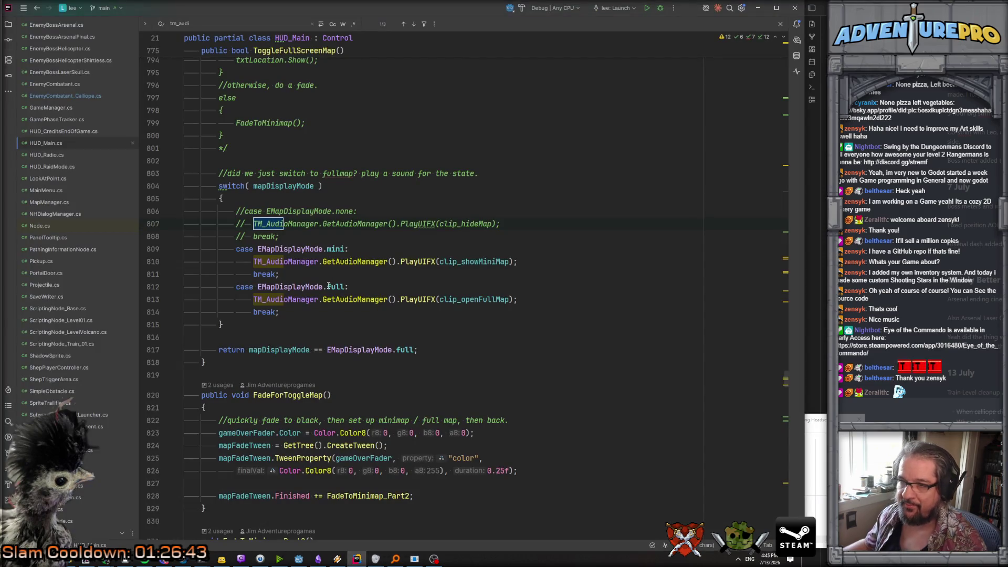
# Step: Search Everywhere for 'title' and highlight the TitleScreenArt_SongAndDance.cs result
pyautogui.scroll(10, 329, 285)
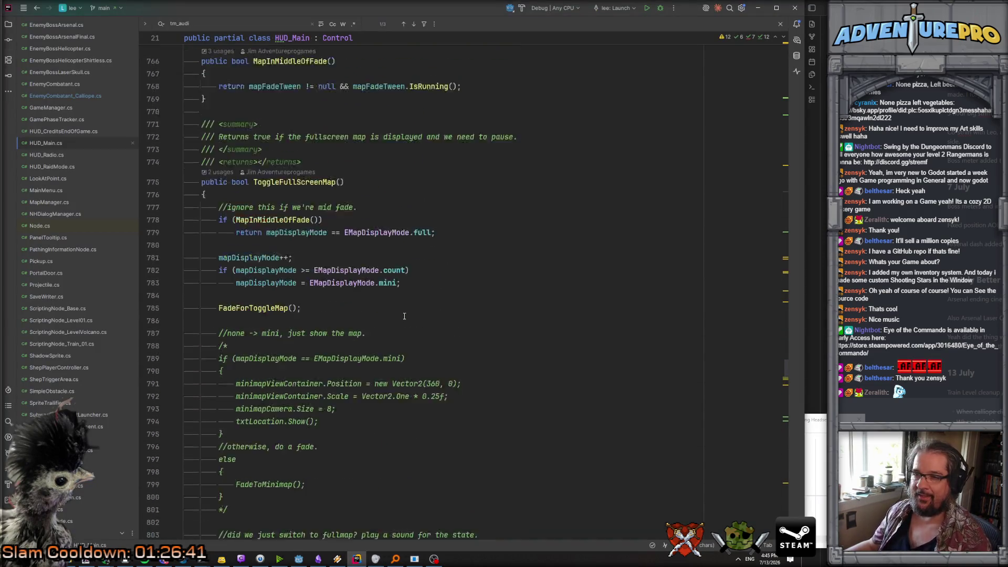
pyautogui.scroll(15, 404, 316)
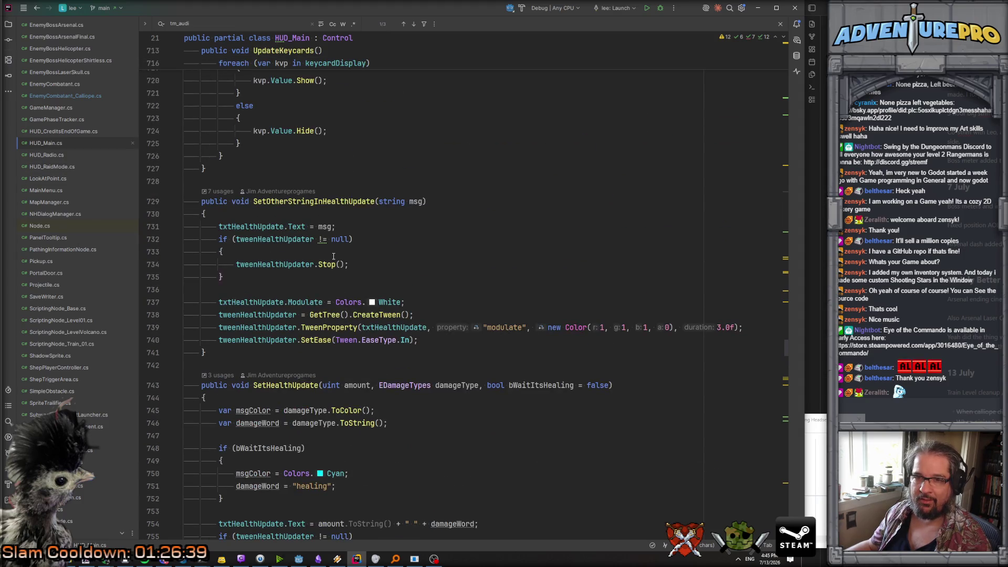
pyautogui.click(334, 256)
pyautogui.press('shift')
pyautogui.press('shift')
pyautogui.write('title')
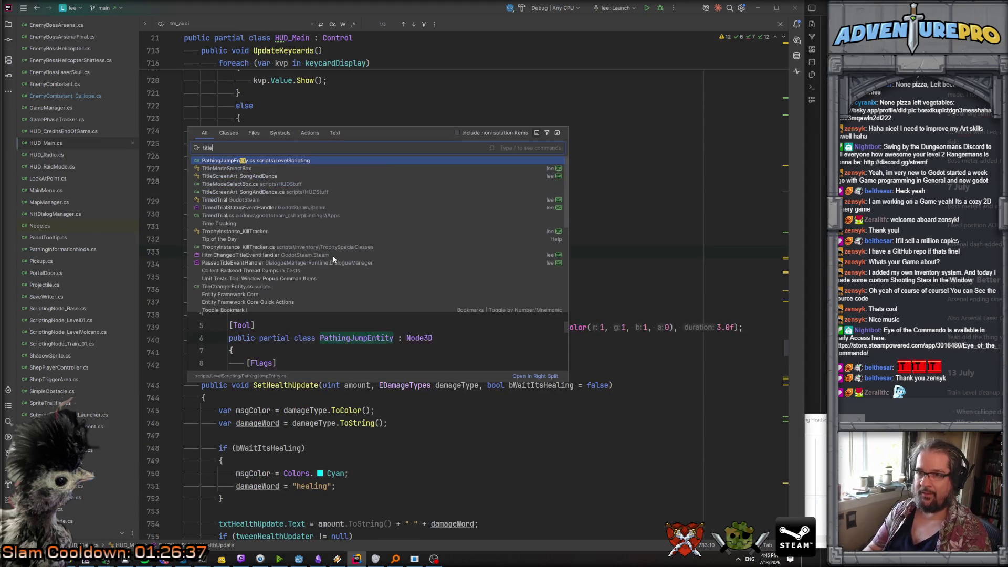
pyautogui.press('Down')
pyautogui.press('Down')
pyautogui.press('Down')
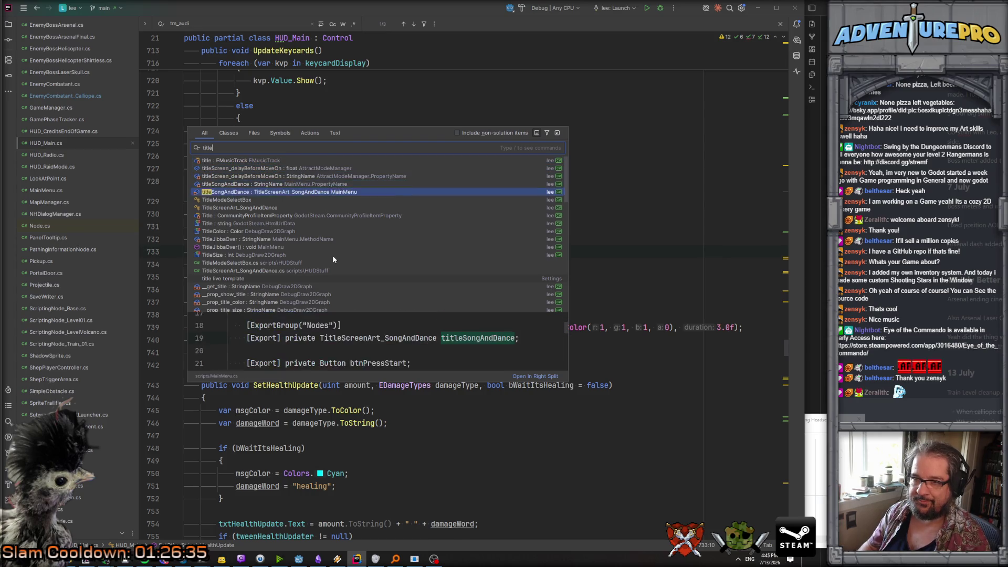
pyautogui.press('Down')
pyautogui.press('Down')
pyautogui.press('Down')
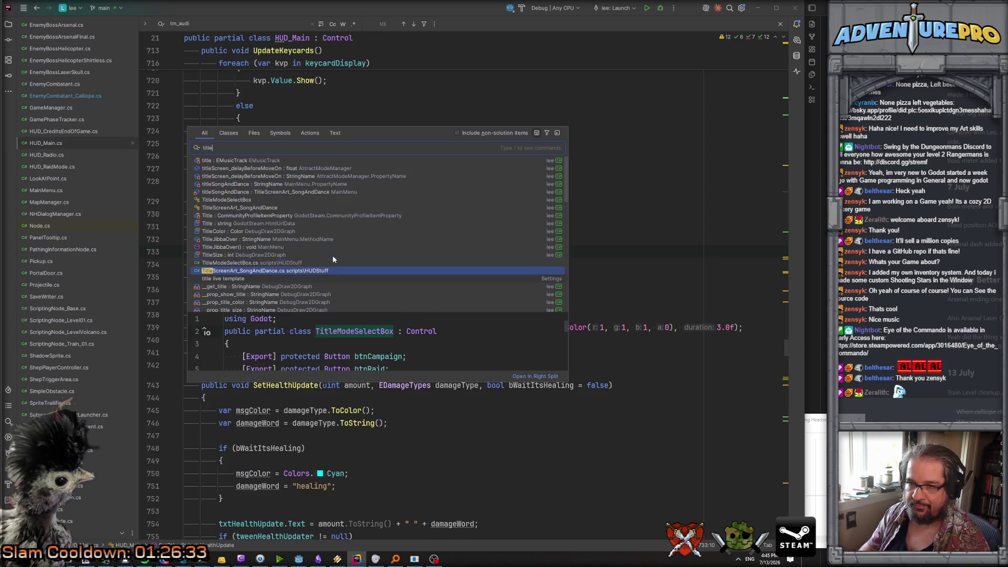
pyautogui.press('Down')
# Step: Open TitleScreenArt_SongAndDance.cs and find all usages of clip_titleExplosion
pyautogui.press('Return')
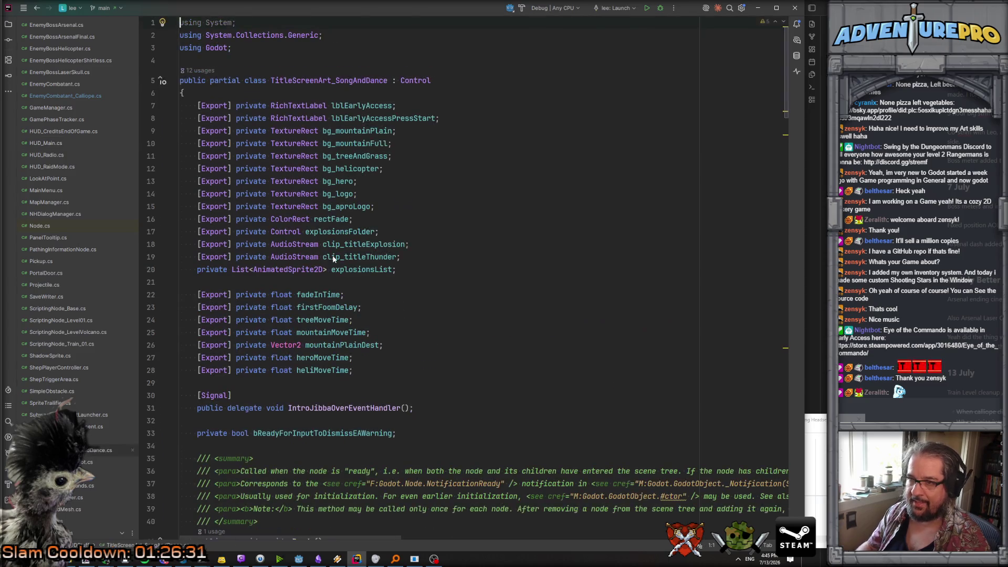
pyautogui.doubleClick(352, 244)
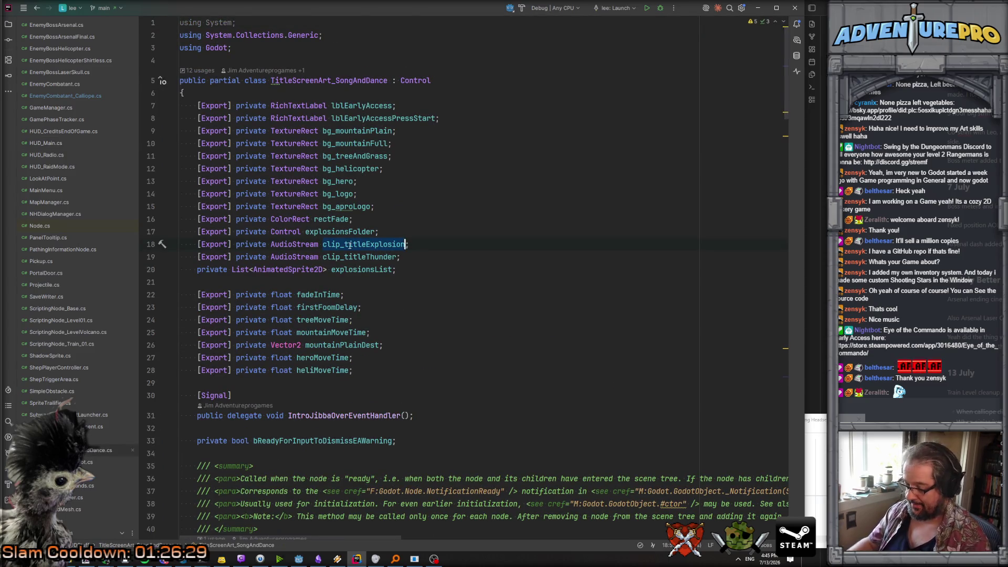
pyautogui.hotkey('ctrl', 'shift', 'f')
pyautogui.click(272, 91)
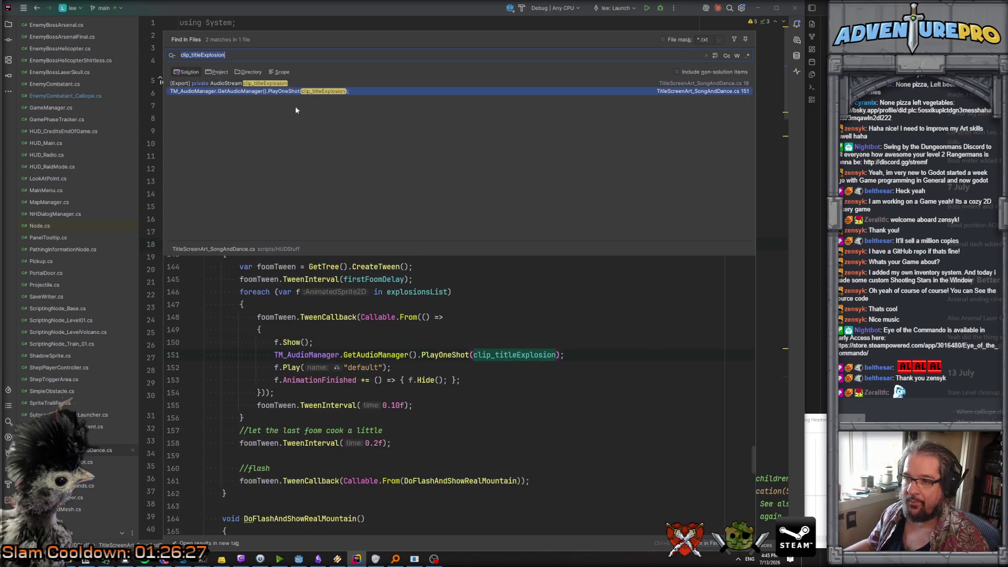
# Step: Inspect the PlayOneShot method definition in TM_AudioManager
pyautogui.keyDown('ctrl'); pyautogui.click(439, 355); pyautogui.keyUp('ctrl')
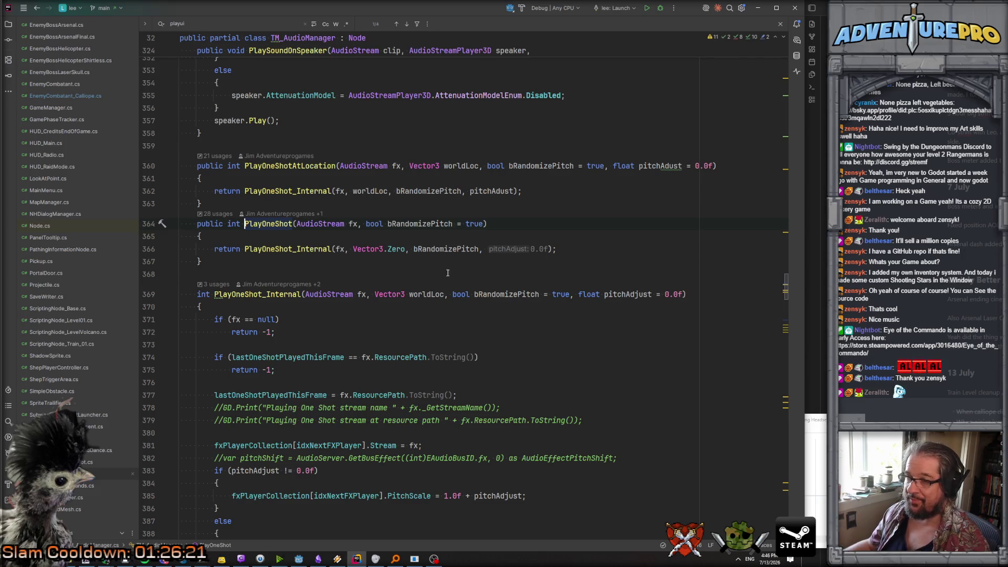
pyautogui.scroll(-2, 330, 222)
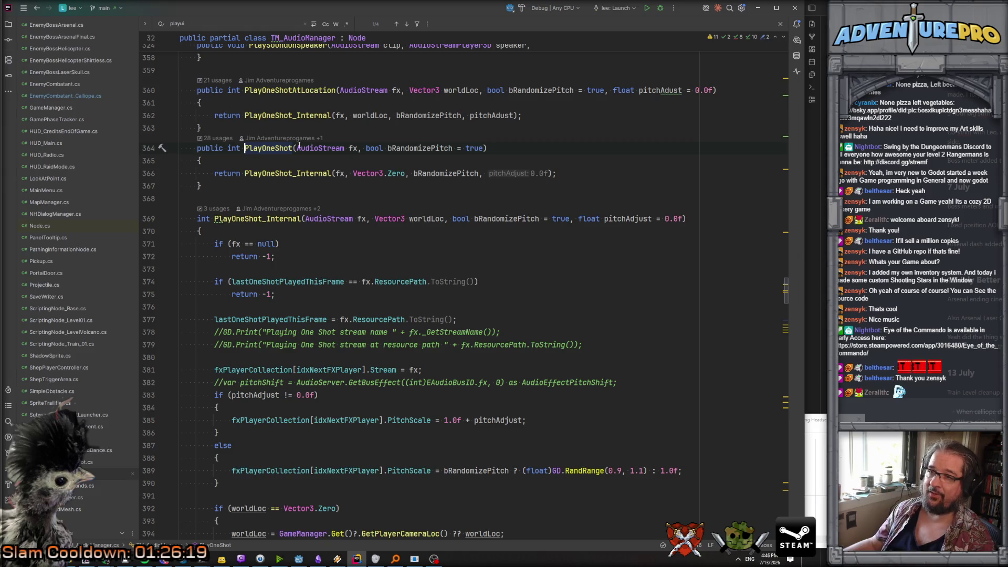
pyautogui.scroll(-6, 297, 299)
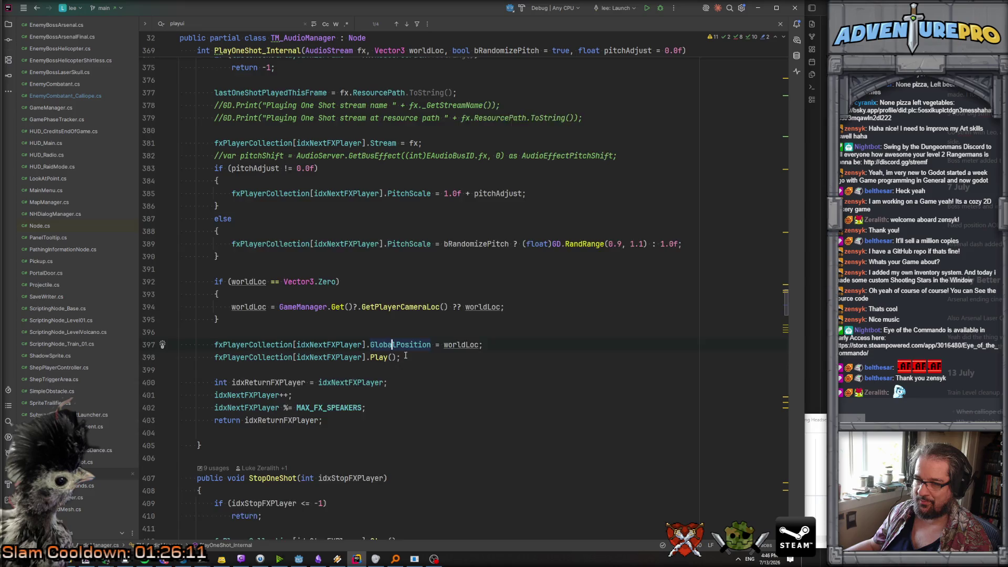
pyautogui.scroll(2, 405, 356)
pyautogui.scroll(-2, 410, 359)
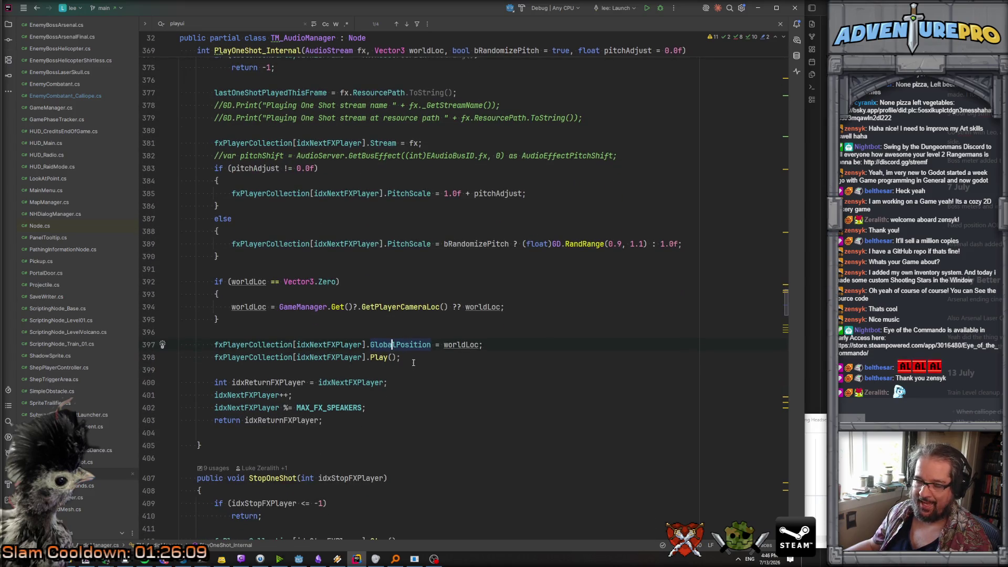
pyautogui.scroll(5, 412, 360)
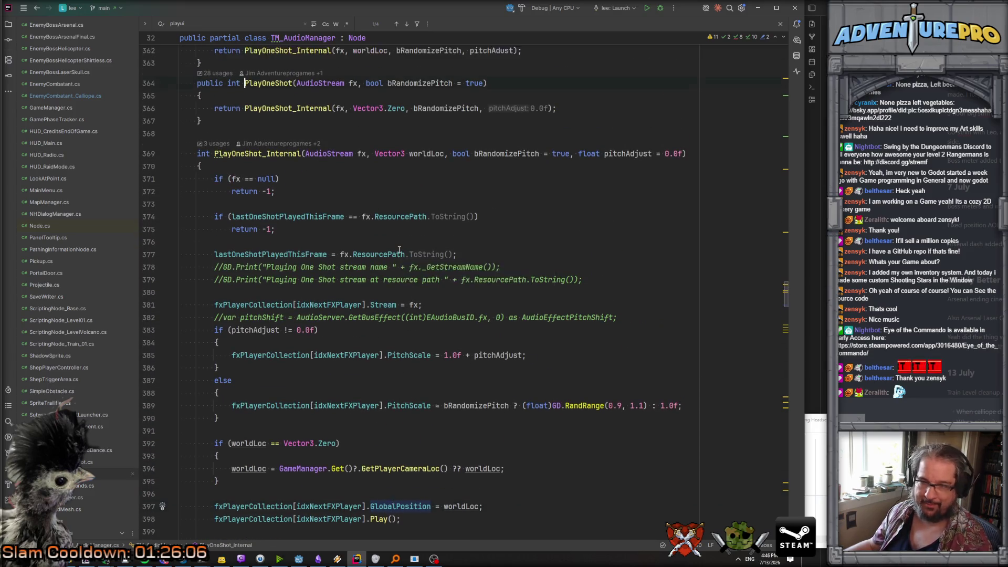
# Step: Return and open the clip_titleExplosion PlayOneShot call on line 151 in DoFooms
pyautogui.hotkey('ctrl', 'alt', 'Left')
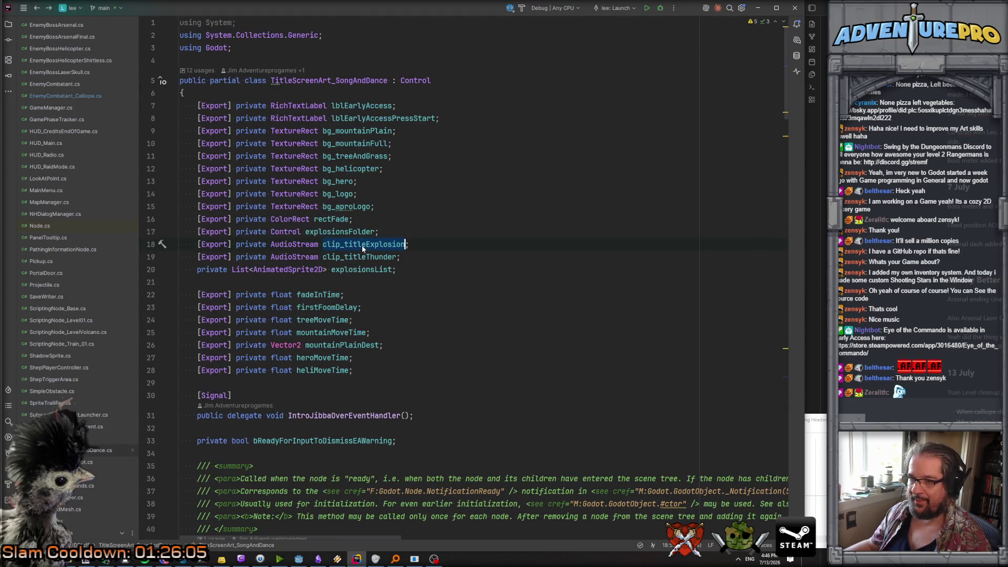
pyautogui.hotkey('ctrl', 'shift', 'f')
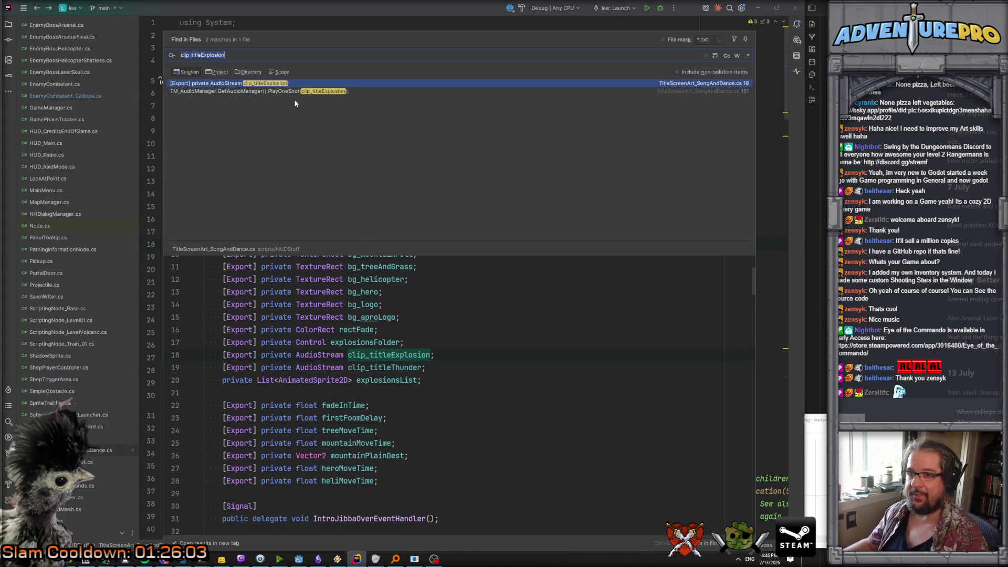
pyautogui.doubleClick(281, 91)
# Step: Replace PlayOneShot with PlayUIFX on line 151's explosion call using autocomplete
pyautogui.doubleClick(415, 196)
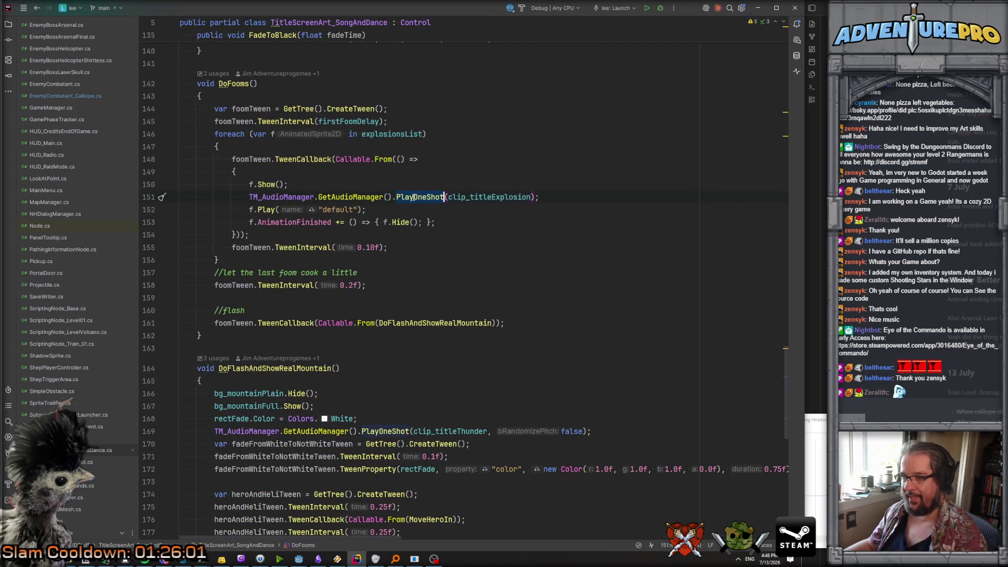
pyautogui.write('PlayUI')
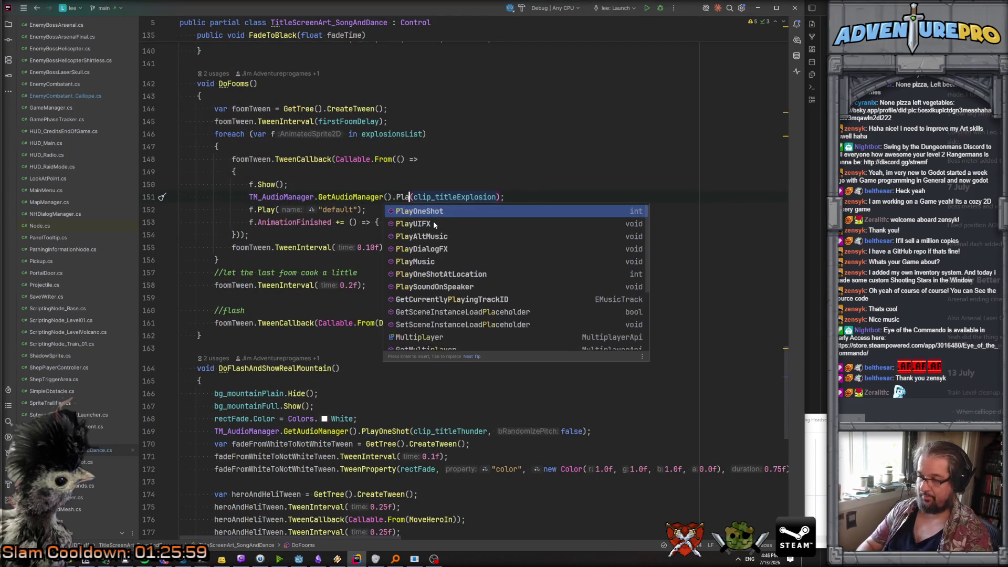
pyautogui.press('Return')
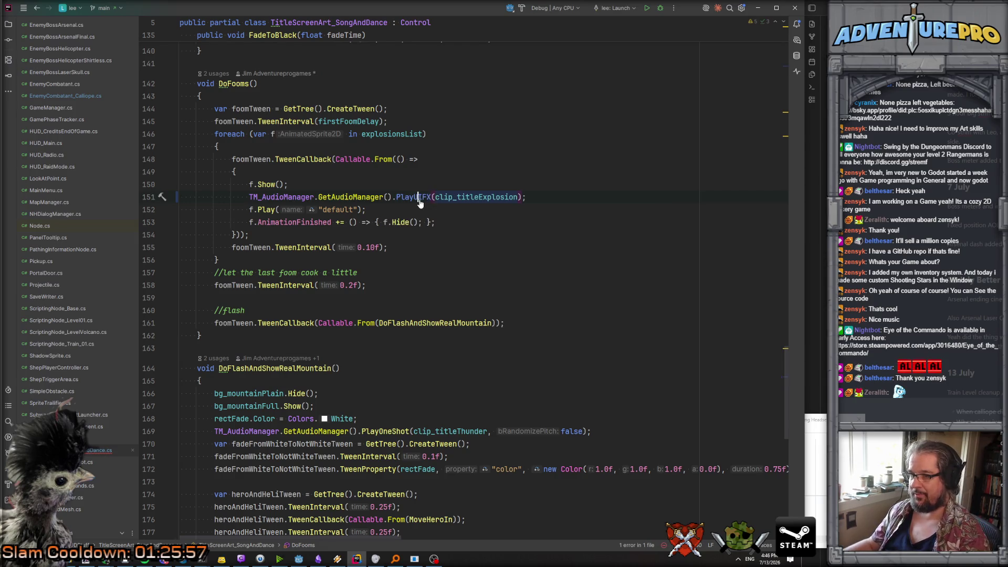
# Step: Inspect the PlayUIFX and PlaySoundInPlayer declarations, then the clip_titleExplosion field declaration
pyautogui.keyDown('ctrl'); pyautogui.click(420, 198); pyautogui.keyUp('ctrl')
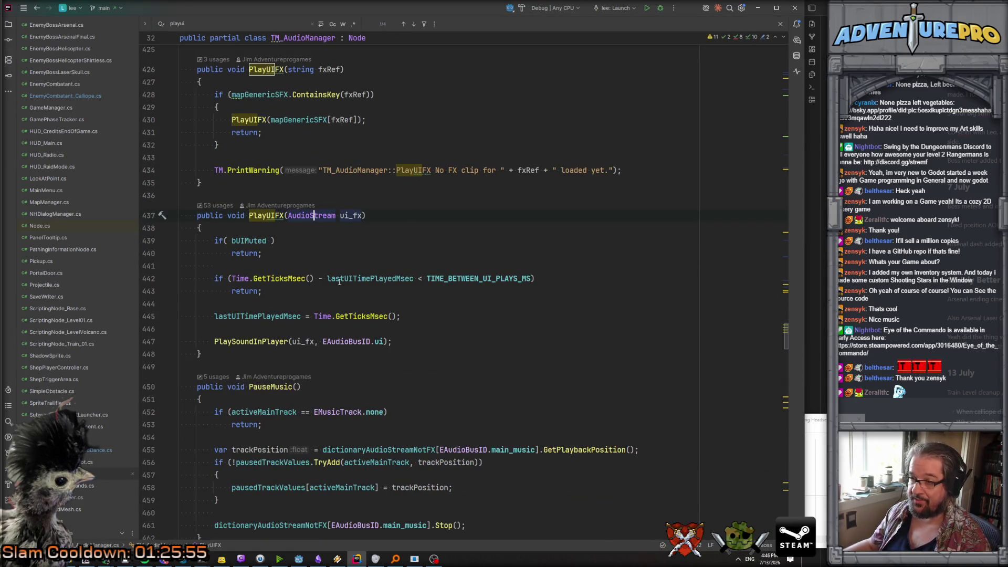
pyautogui.click(249, 342)
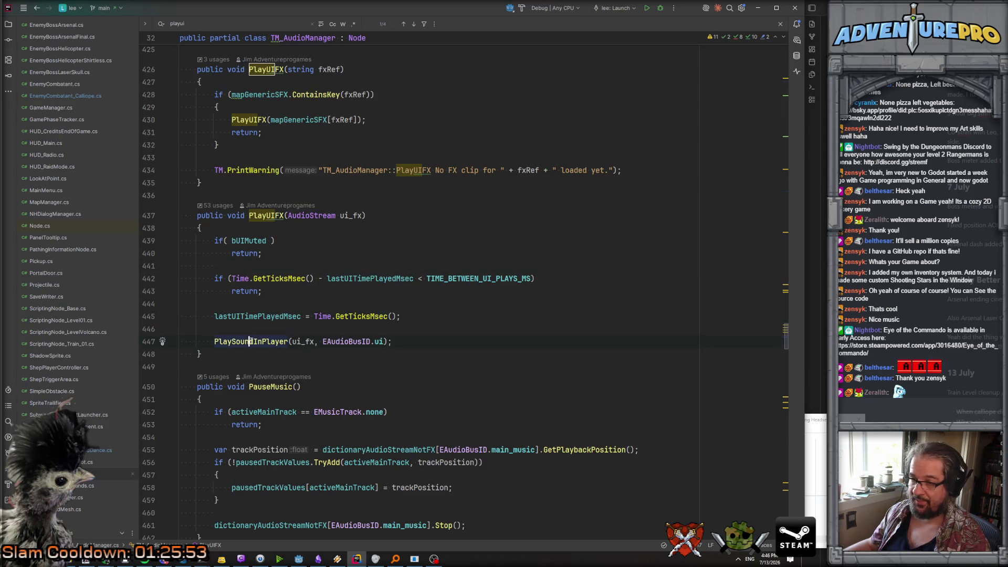
pyautogui.keyDown('ctrl'); pyautogui.click(245, 341); pyautogui.keyUp('ctrl')
pyautogui.hotkey('ctrl', 'alt', 'Left')
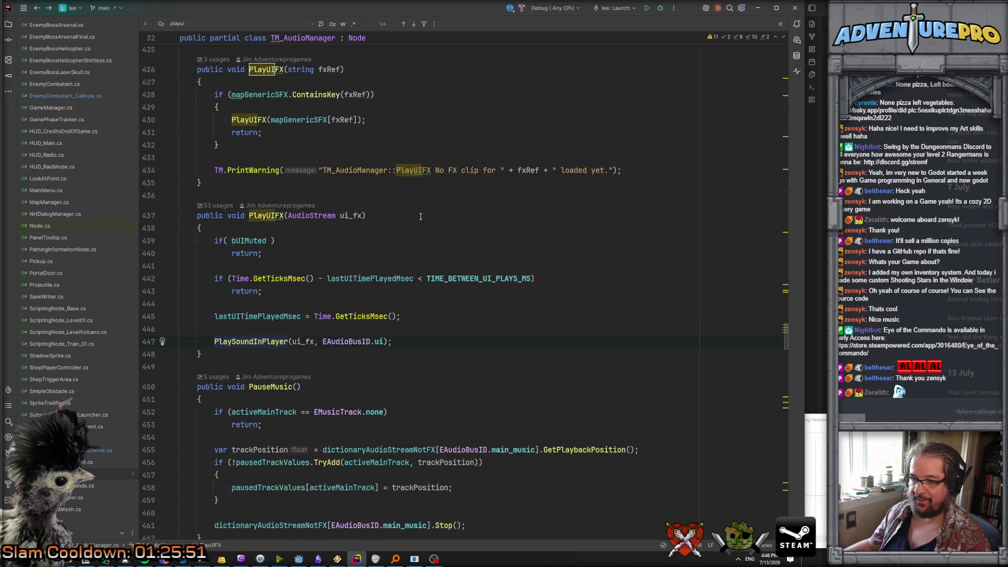
pyautogui.scroll(-4, 421, 216)
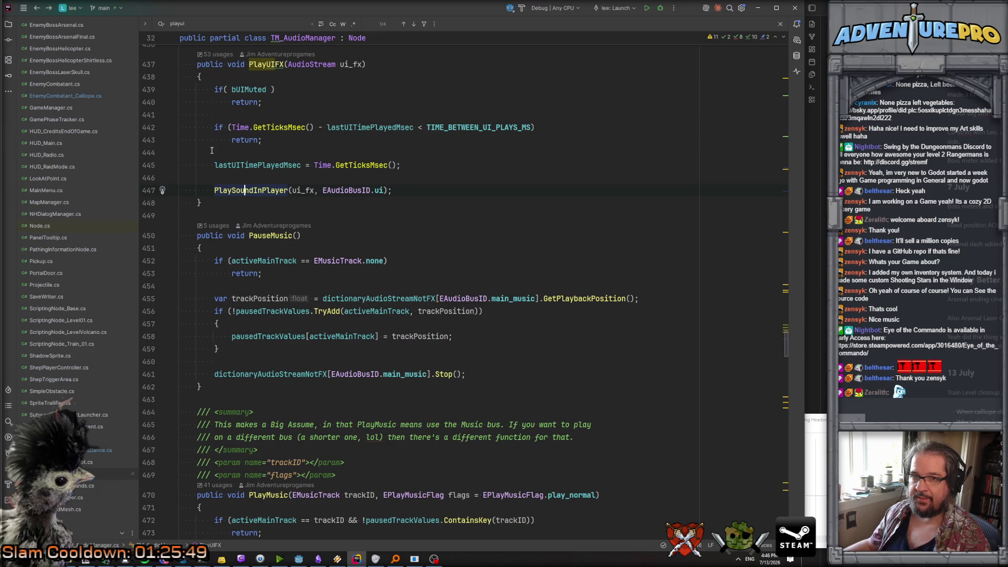
pyautogui.hotkey('ctrl', 'alt', 'Left')
pyautogui.hotkey('ctrl', 'alt', 'Left')
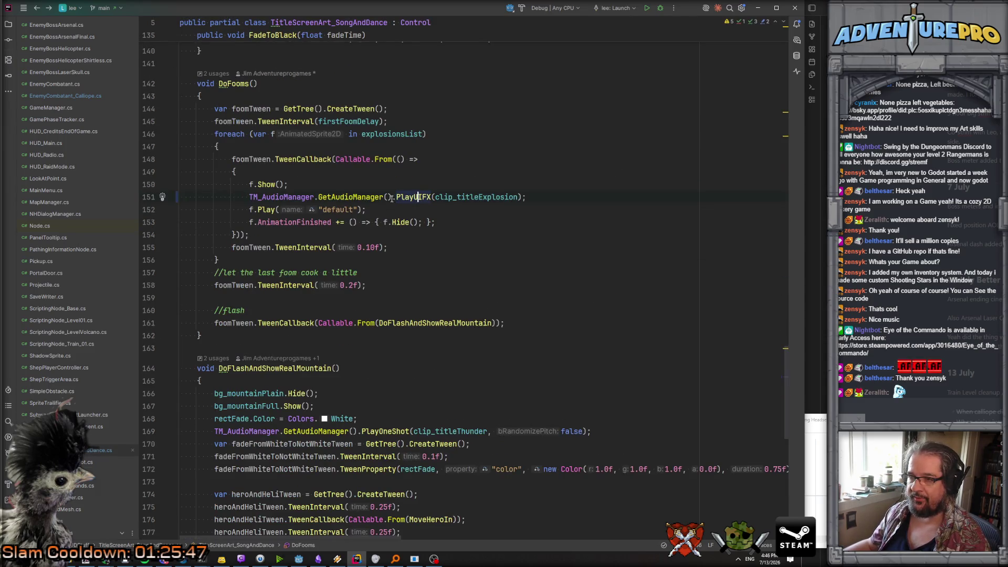
pyautogui.keyDown('ctrl'); pyautogui.click(466, 197); pyautogui.keyUp('ctrl')
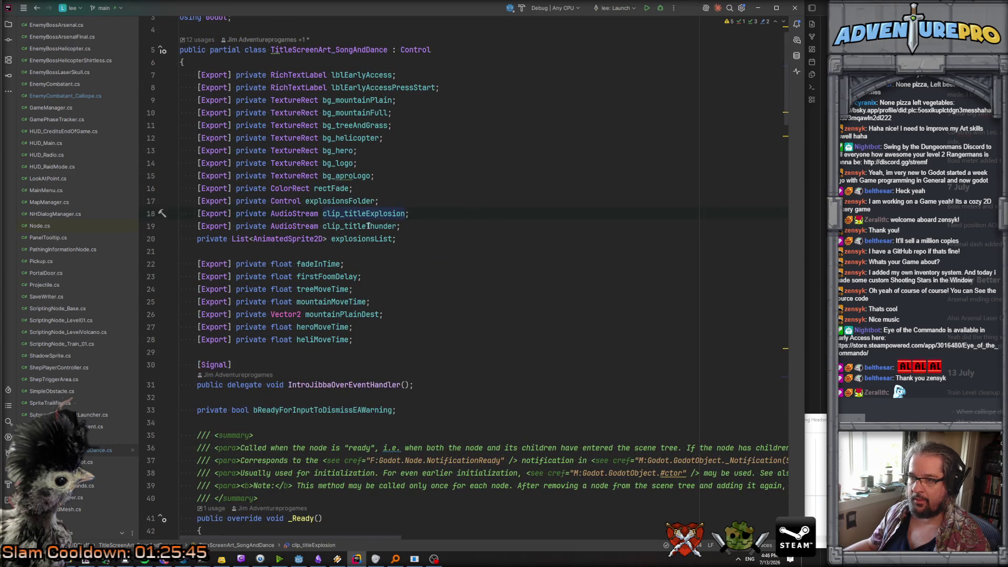
# Step: Change line 169's thunder call to PlayUIFX(clip_titleThunder), removing the false argument
pyautogui.doubleClick(369, 226)
pyautogui.keyDown('ctrl'); pyautogui.click(369, 225); pyautogui.keyUp('ctrl')
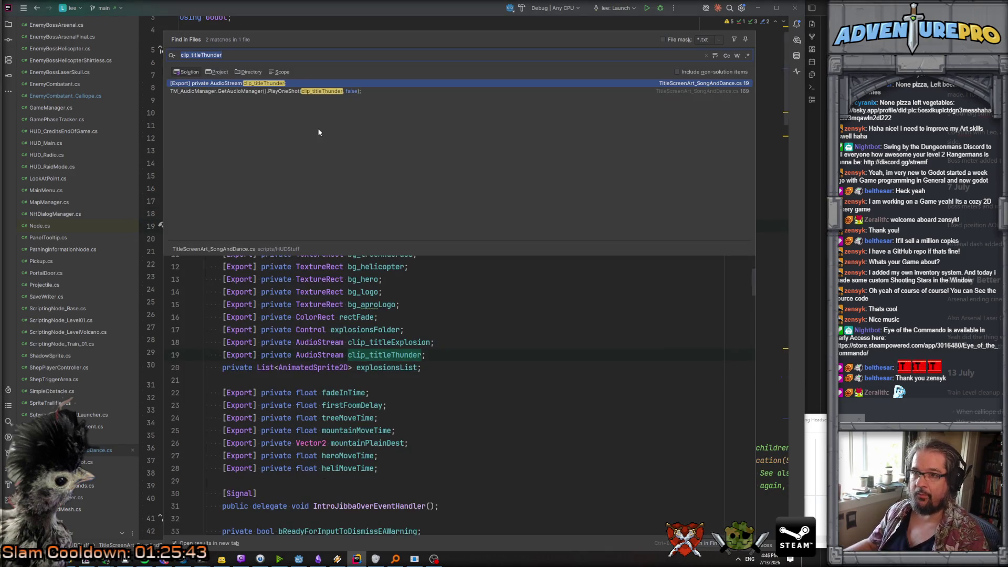
pyautogui.click(282, 93)
pyautogui.doubleClick(393, 197)
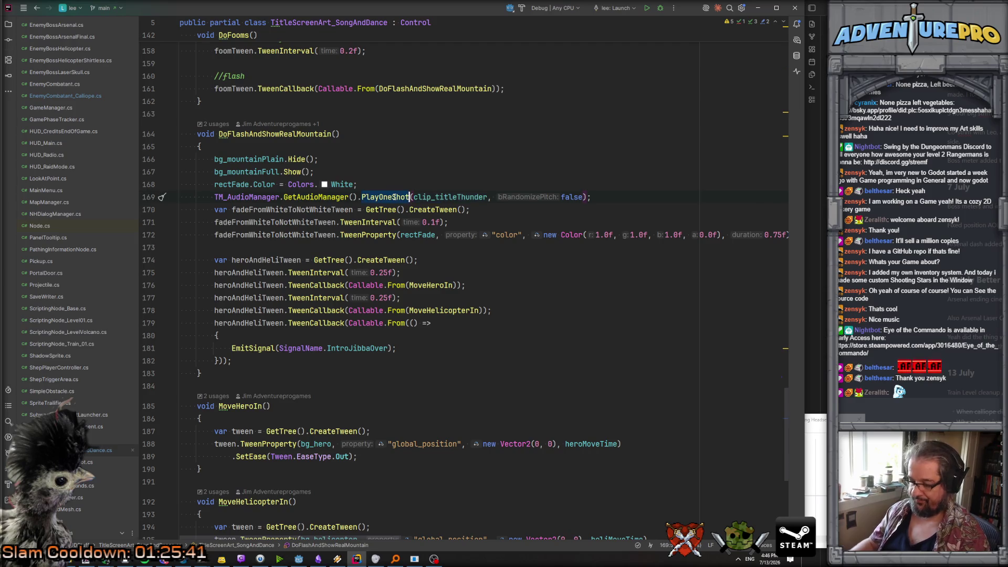
pyautogui.write('PlayUI')
pyautogui.write('FX')
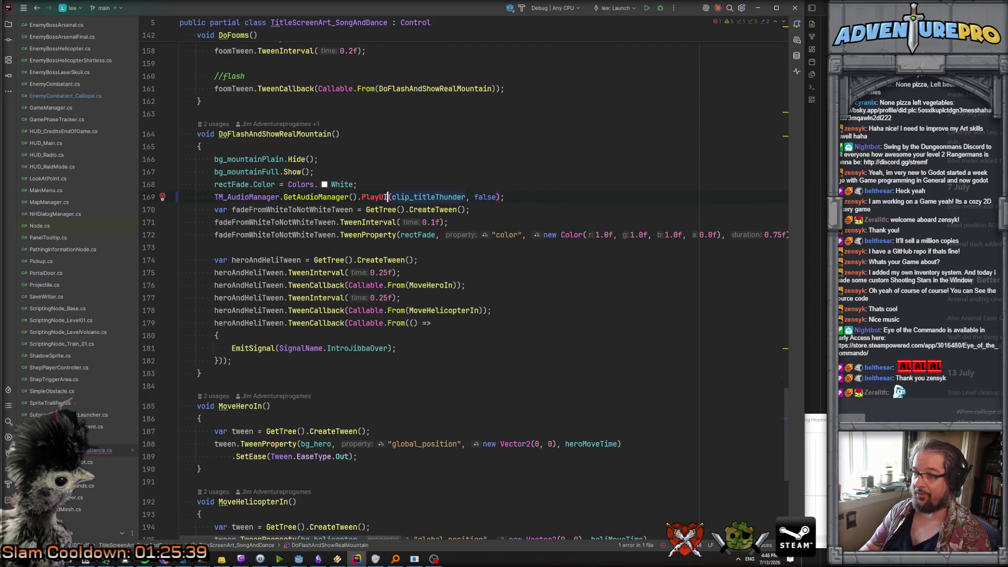
pyautogui.press('Return')
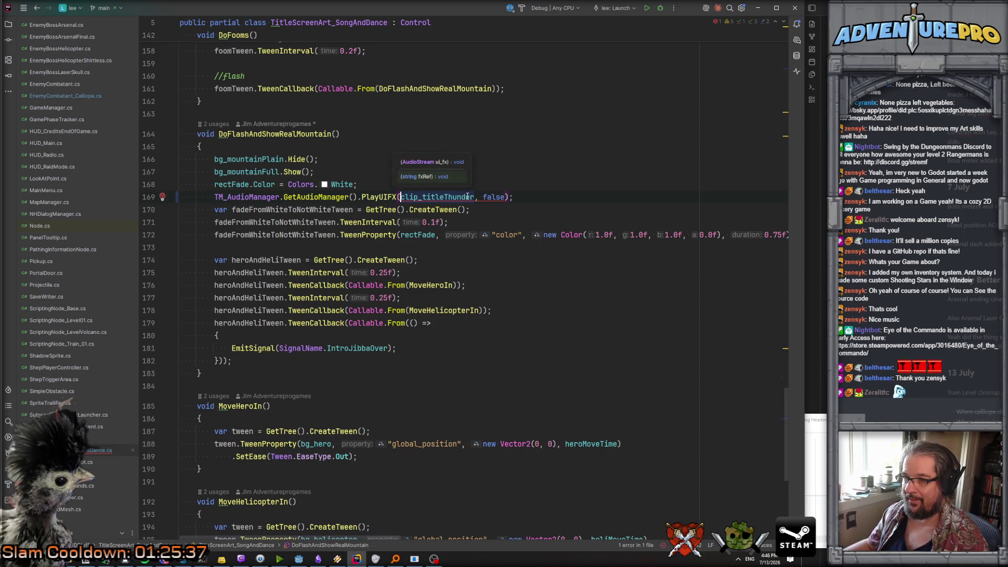
pyautogui.click(375, 197)
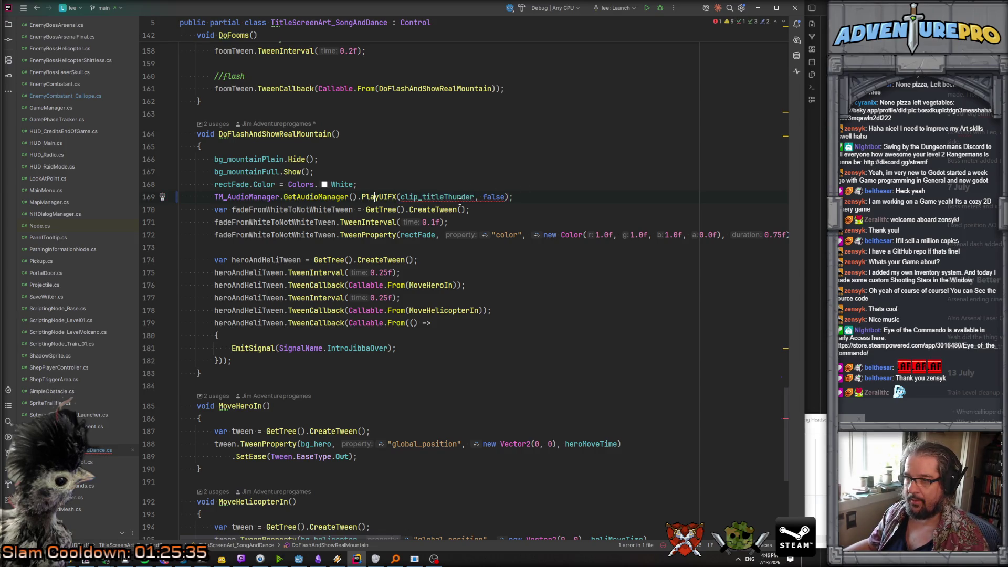
pyautogui.moveTo(474, 196); pyautogui.dragTo(502, 197)
pyautogui.hotkey('shift', 'Left')
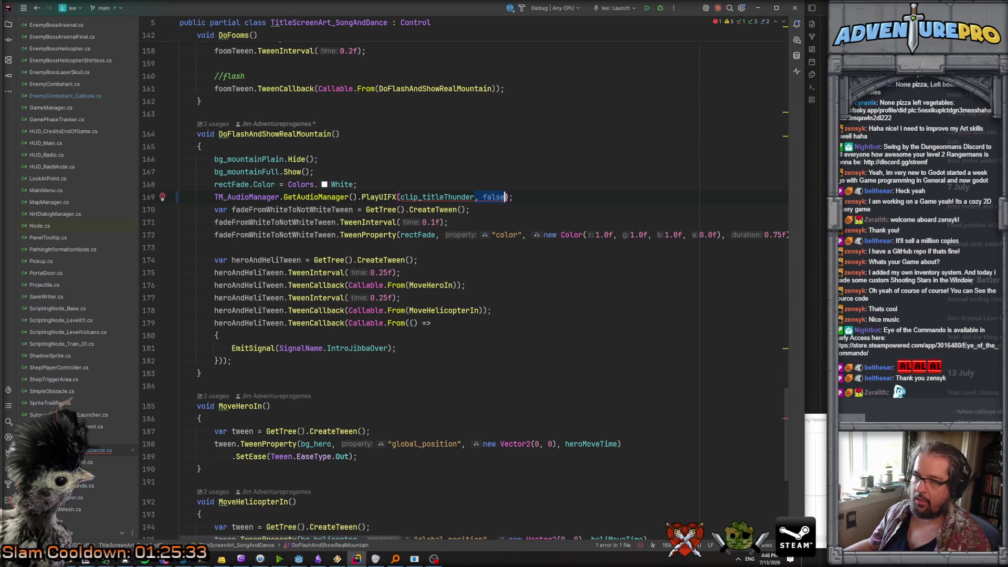
# Step: Inspect the PlayUIFX declaration and the PlaySoundInPlayer method it calls in TM_AudioManager
pyautogui.keyDown('ctrl'); pyautogui.click(378, 197); pyautogui.keyUp('ctrl')
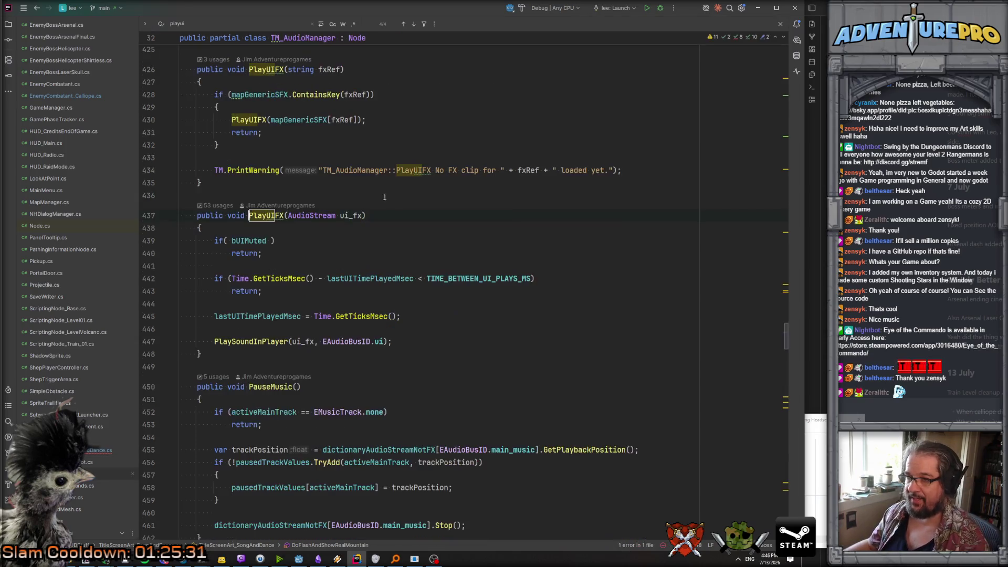
pyautogui.scroll(-1, 358, 303)
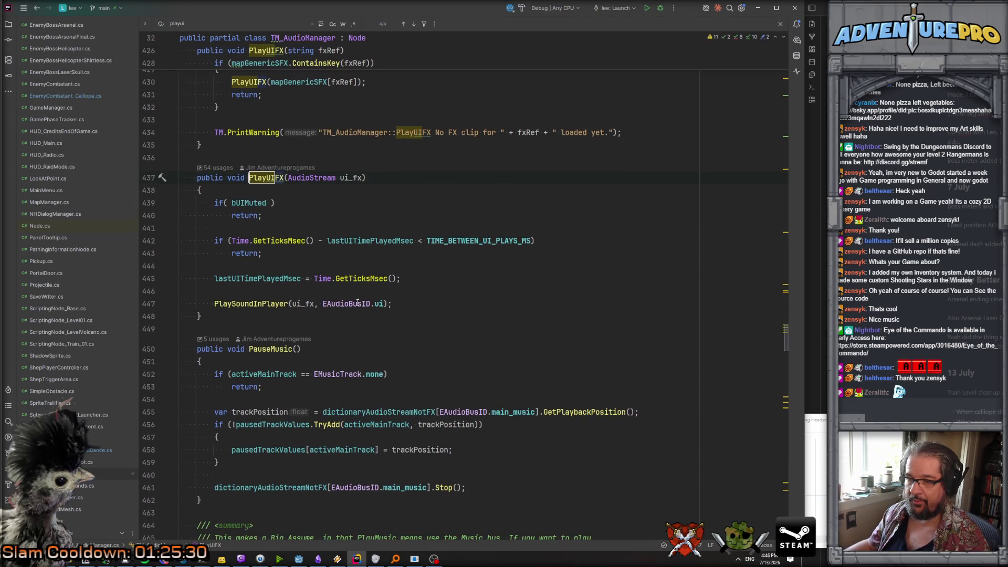
pyautogui.keyDown('ctrl'); pyautogui.click(267, 303); pyautogui.keyUp('ctrl')
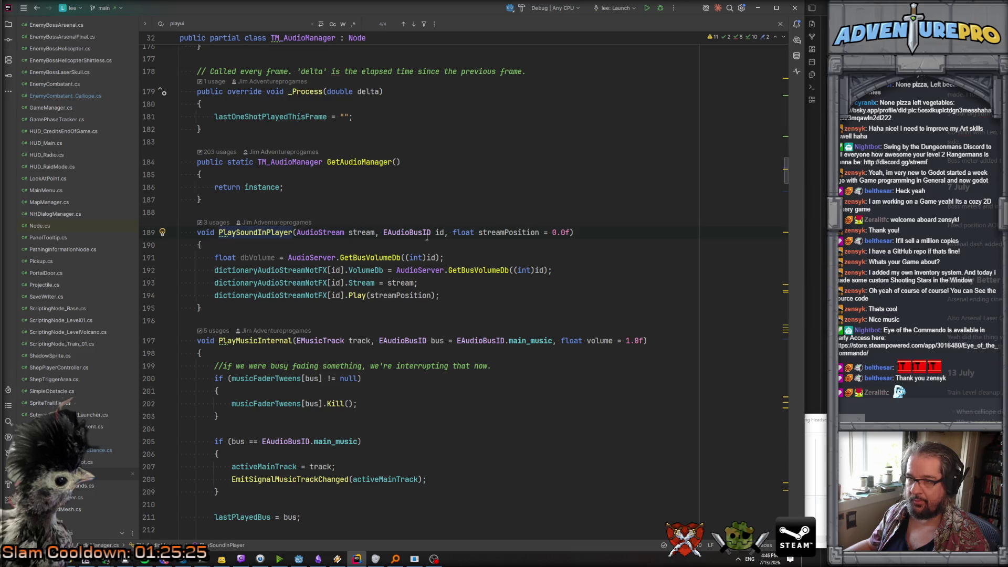
pyautogui.hotkey('ctrl', 'alt', 'Left')
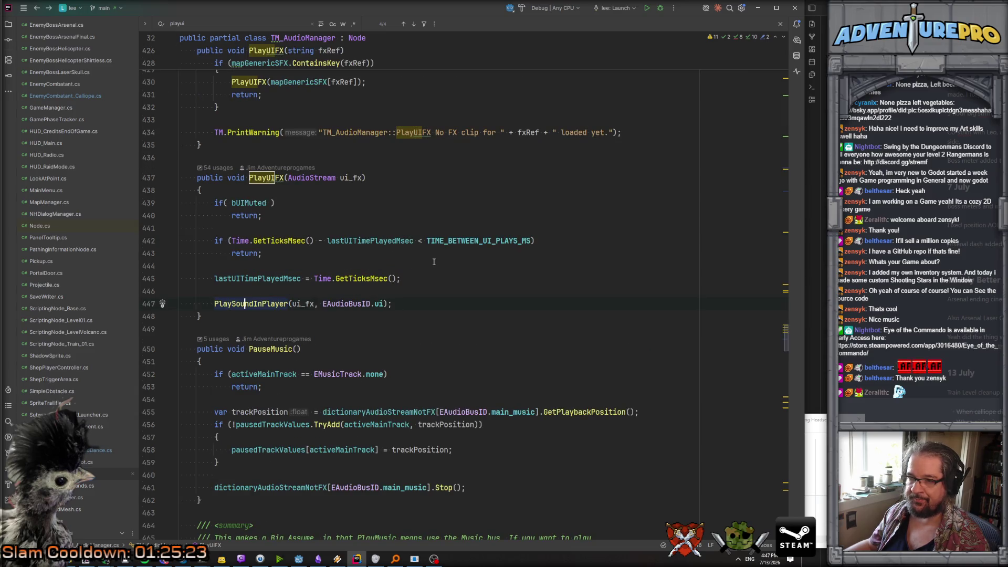
pyautogui.keyDown('ctrl'); pyautogui.click(243, 304); pyautogui.keyUp('ctrl')
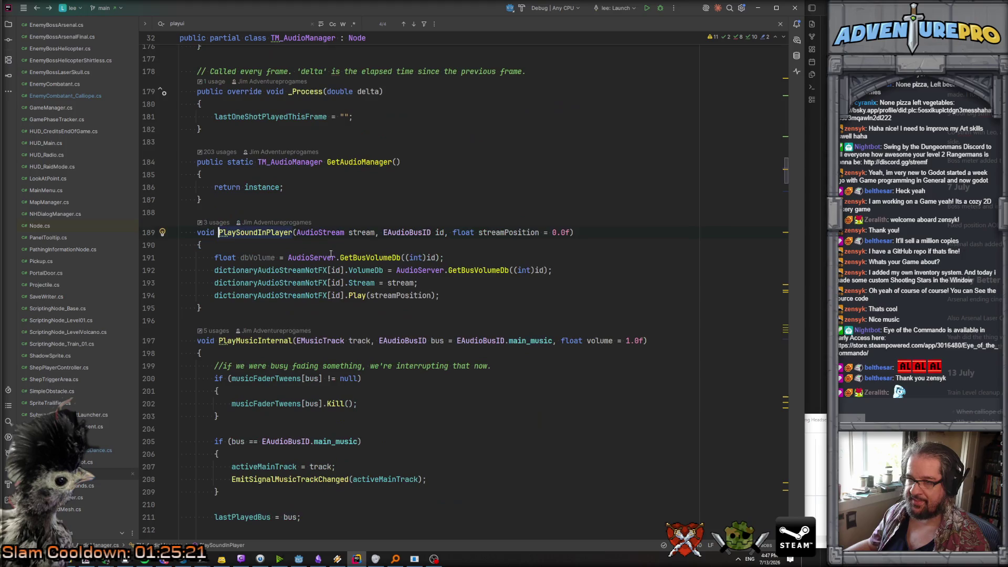
pyautogui.hotkey('ctrl', 'alt', 'Left')
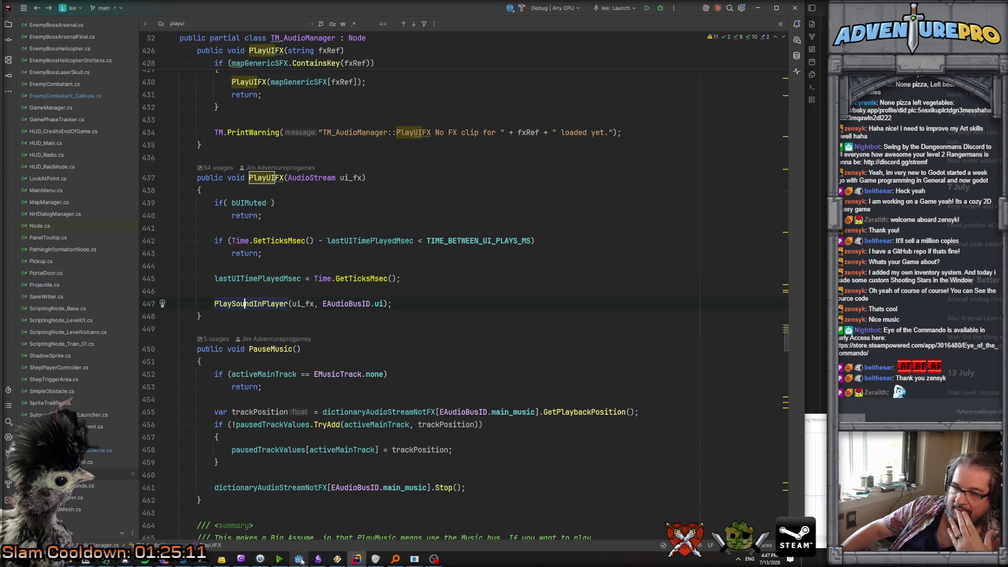
# Step: Return to line 169 of the title-screen script and search everywhere for 'hud_m'
pyautogui.click(299, 559)
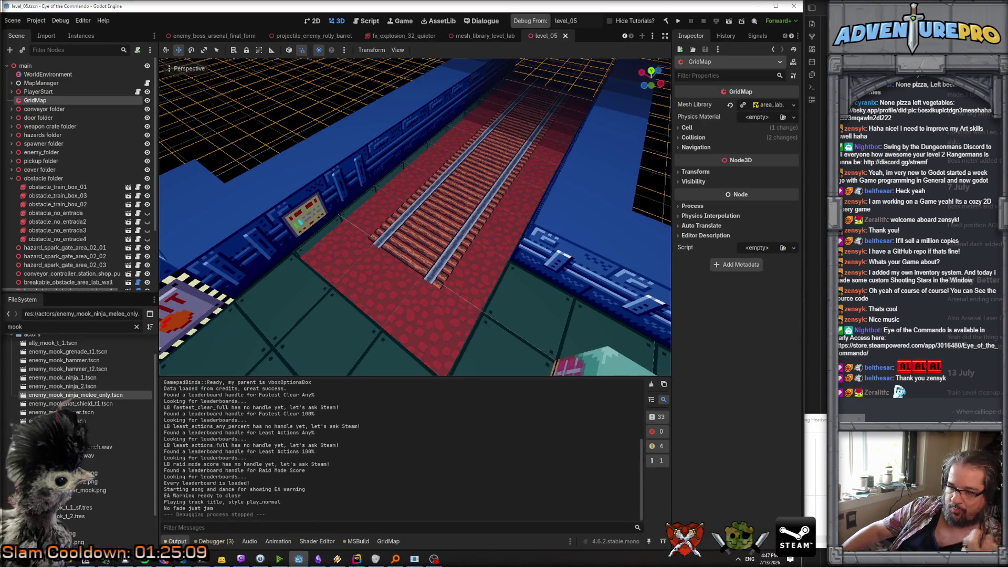
pyautogui.click(356, 558)
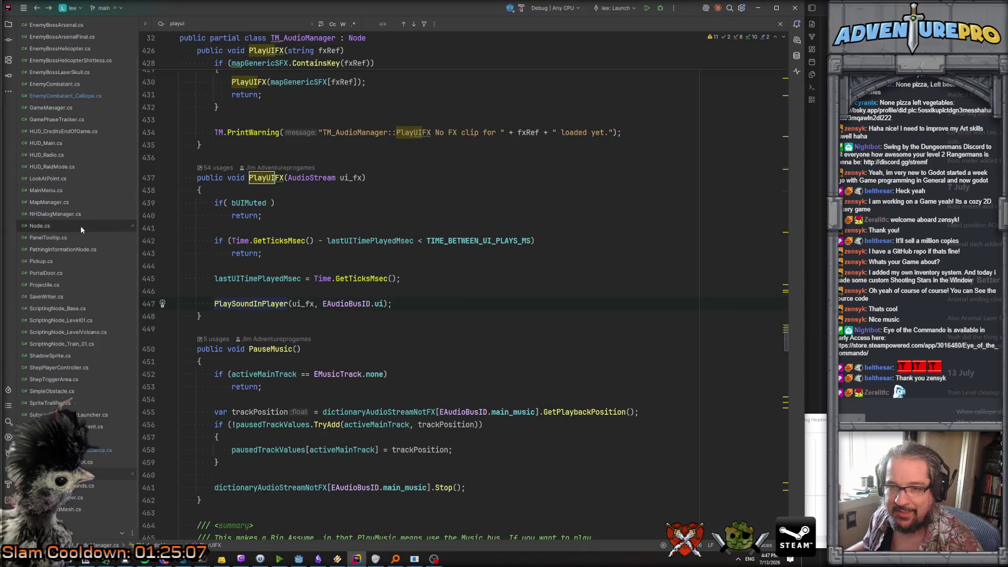
pyautogui.scroll(-1, 106, 325)
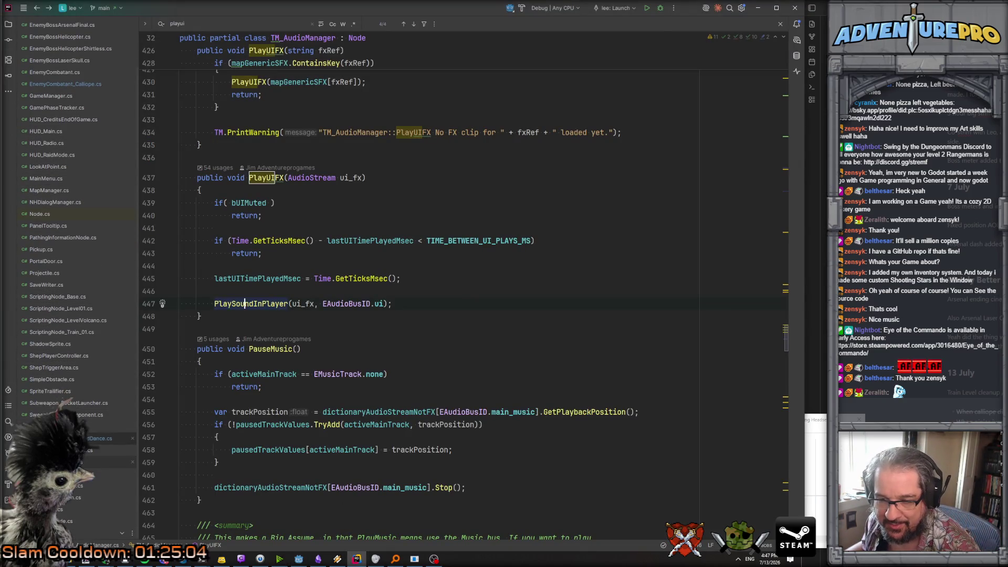
pyautogui.hotkey('ctrl', 'alt', 'Left')
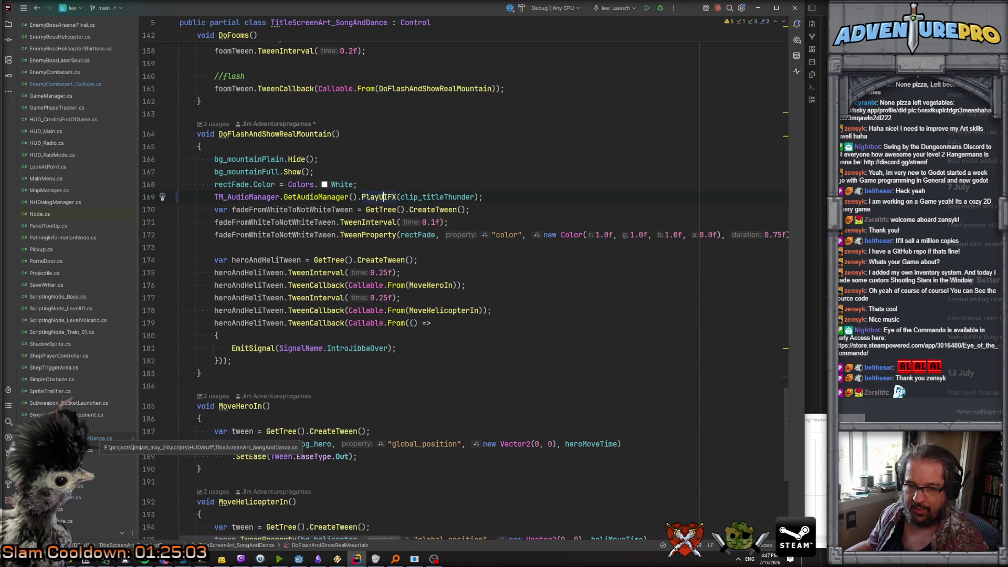
pyautogui.click(328, 386)
pyautogui.press('shift')
pyautogui.press('shift')
pyautogui.write('hud_')
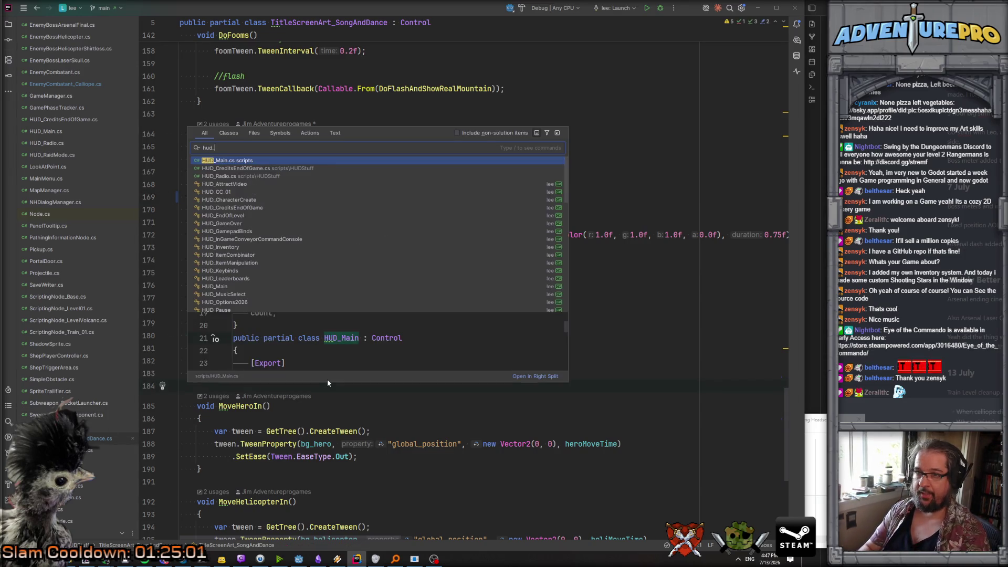